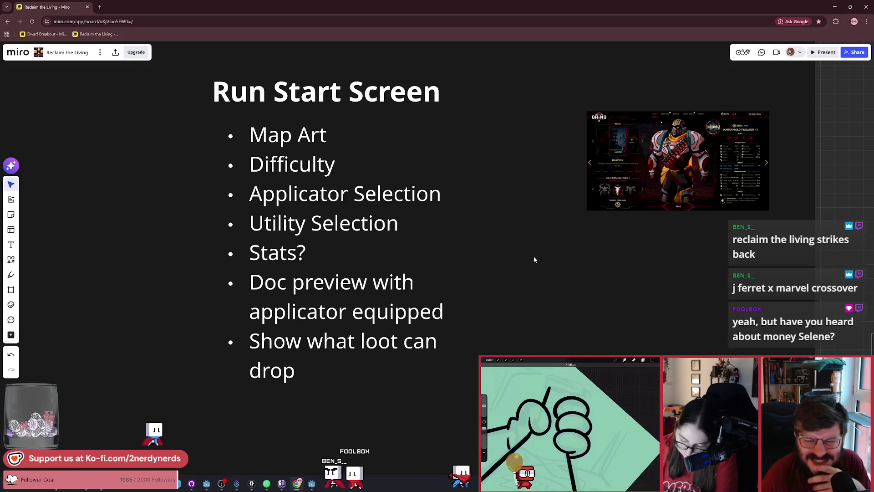
- Pan and zoom around the Miro board to locate the generator-room screenshot
scroll(534, 256, "up", 2)
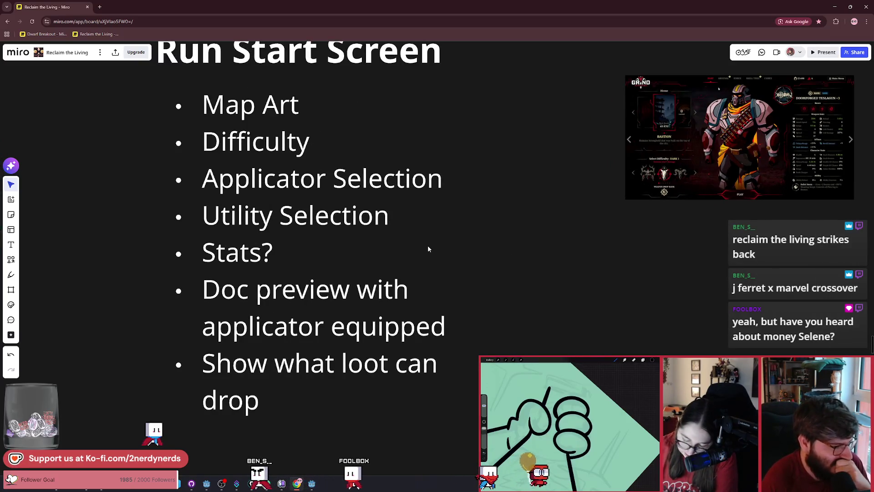
scroll(428, 249, "down", 2)
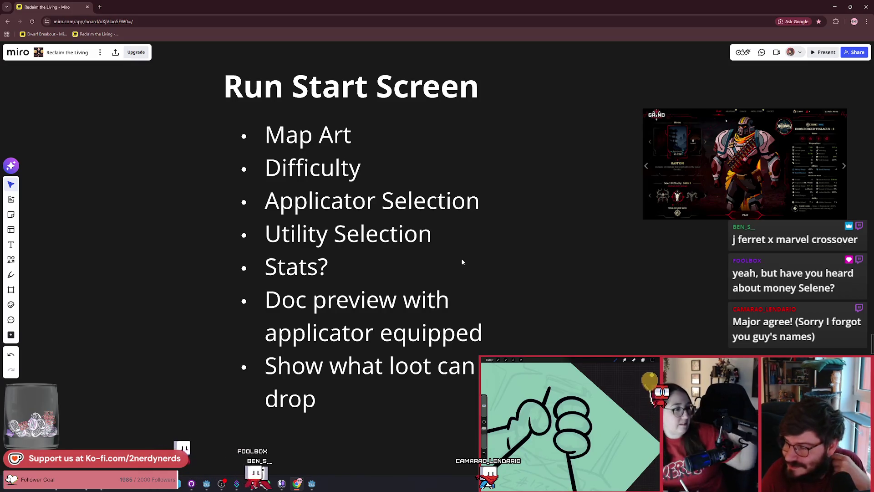
scroll(463, 246, "right", 1)
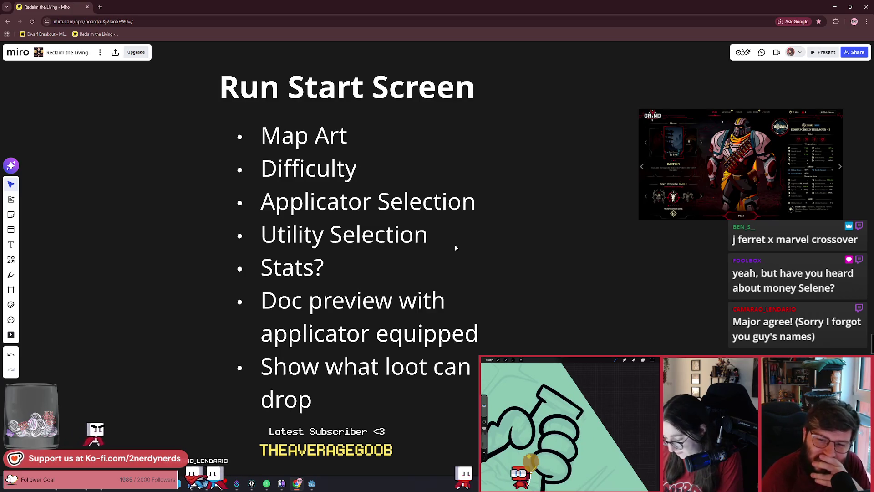
scroll(454, 247, "down", 1)
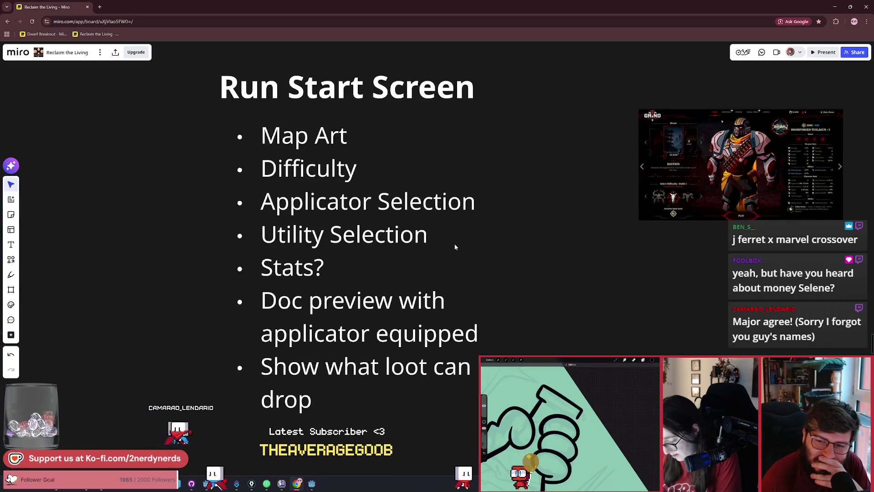
left_click_drag(454, 247, 443, 248)
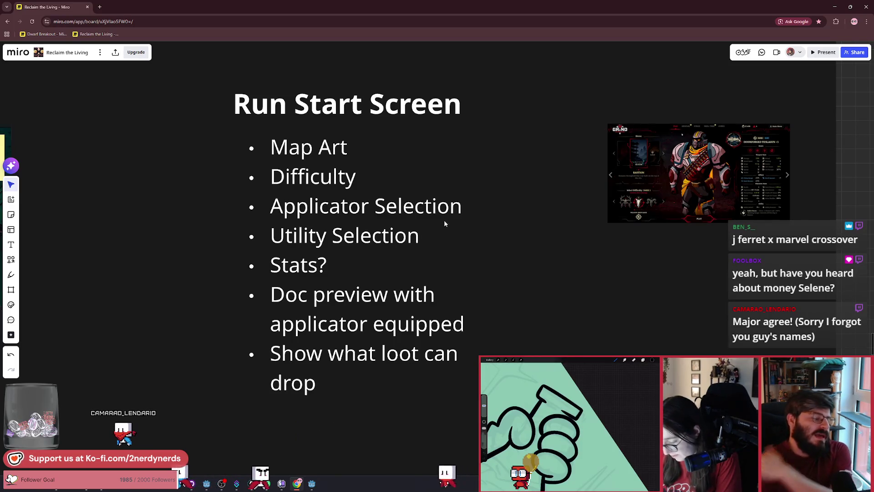
left_click_drag(440, 245, 422, 226)
scroll(410, 226, "down", 2)
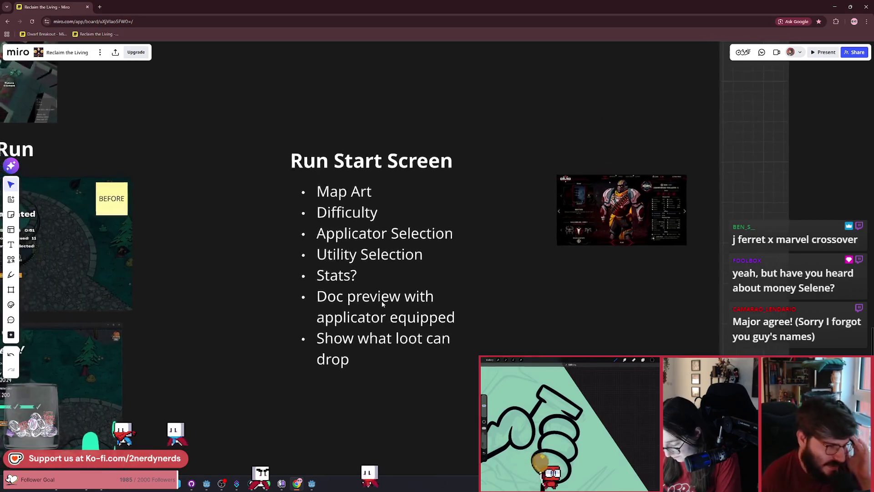
scroll(460, 329, "up", 1)
scroll(450, 319, "up", 1)
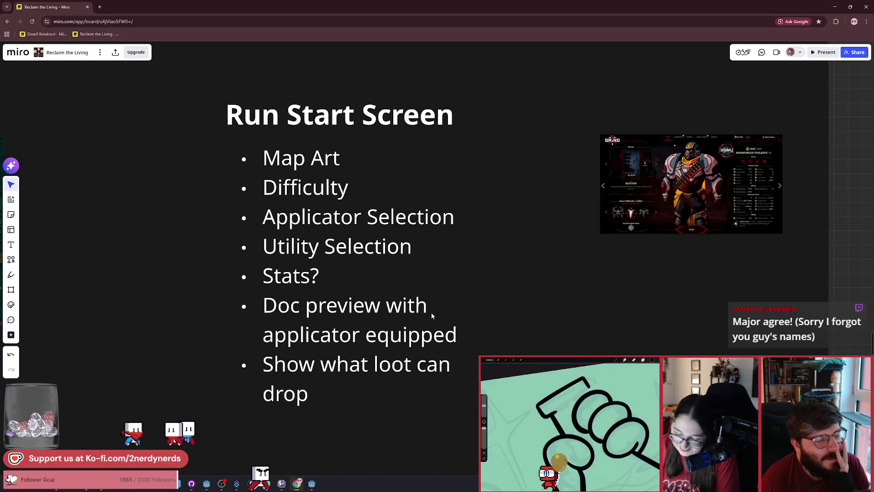
scroll(431, 312, "down", 3)
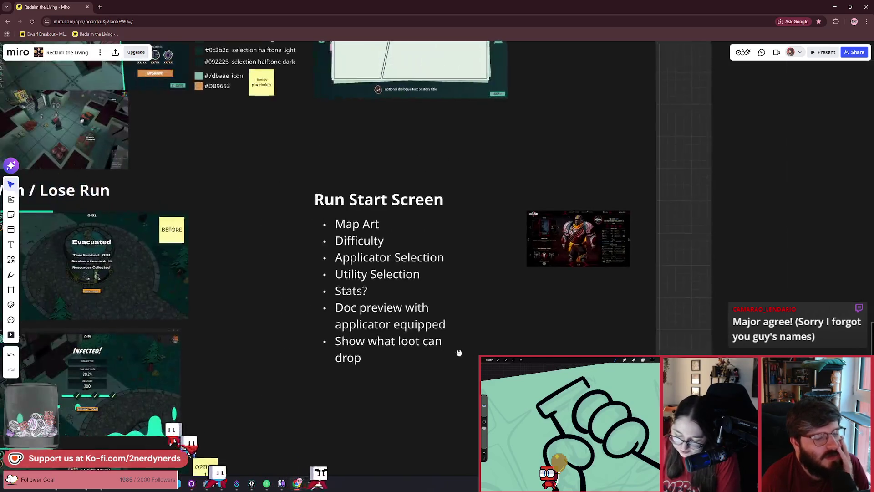
scroll(446, 321, "up", 3)
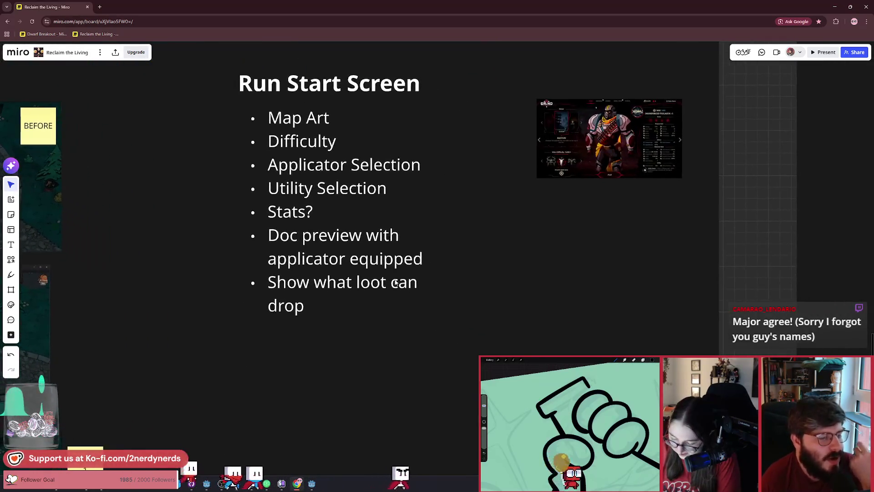
scroll(396, 282, "down", 1)
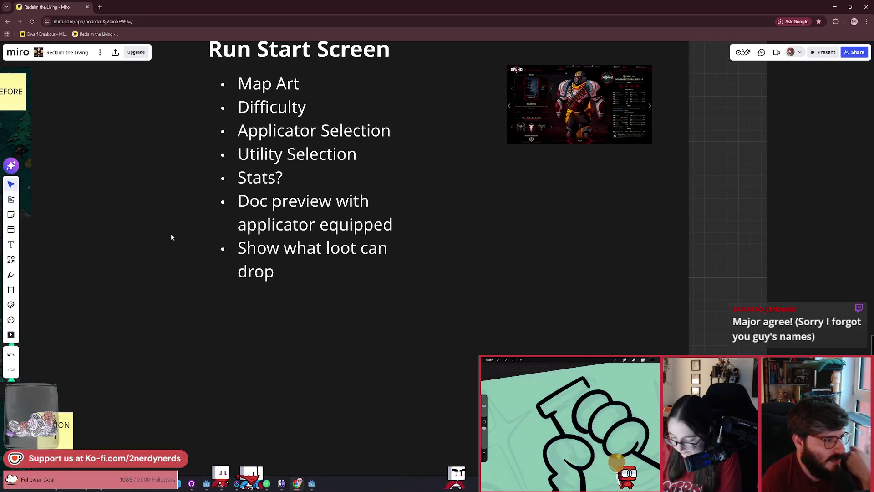
- Switch to the freehand pen, set its colour to white, and undo the white test oval
left_click(10, 274)
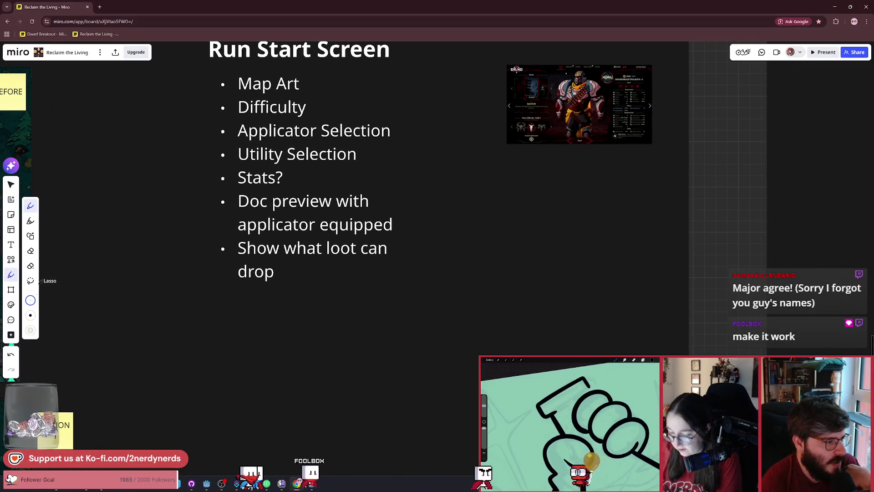
left_click_drag(368, 320, 409, 308)
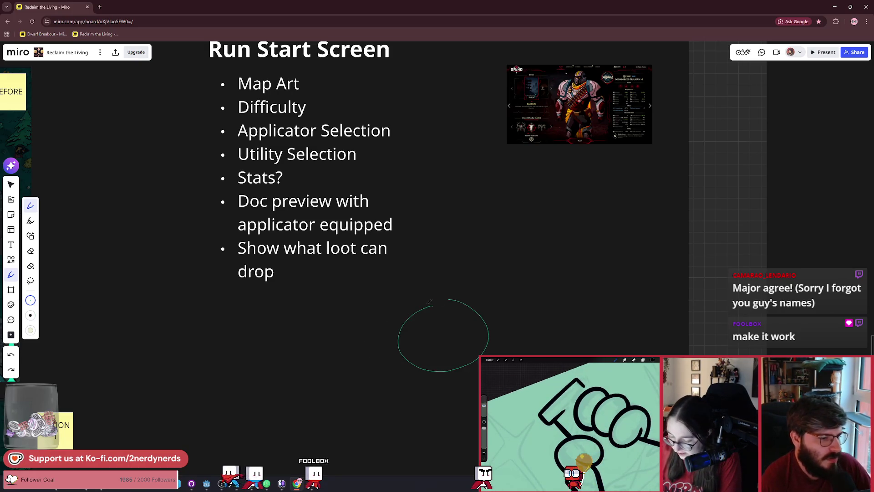
left_click(31, 315)
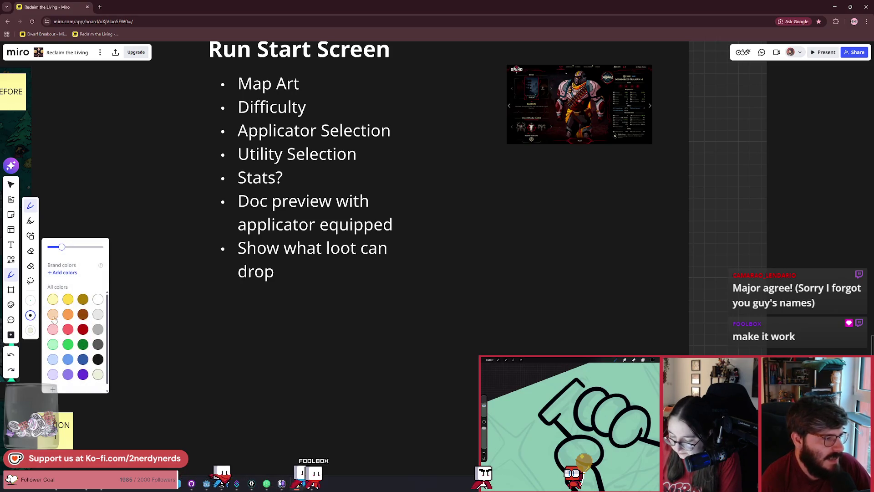
left_click(72, 275)
left_click_drag(430, 315, 419, 353)
key("ctrl+z")
- Zoom in close on the generator-room screenshot
scroll(460, 302, "down", 3)
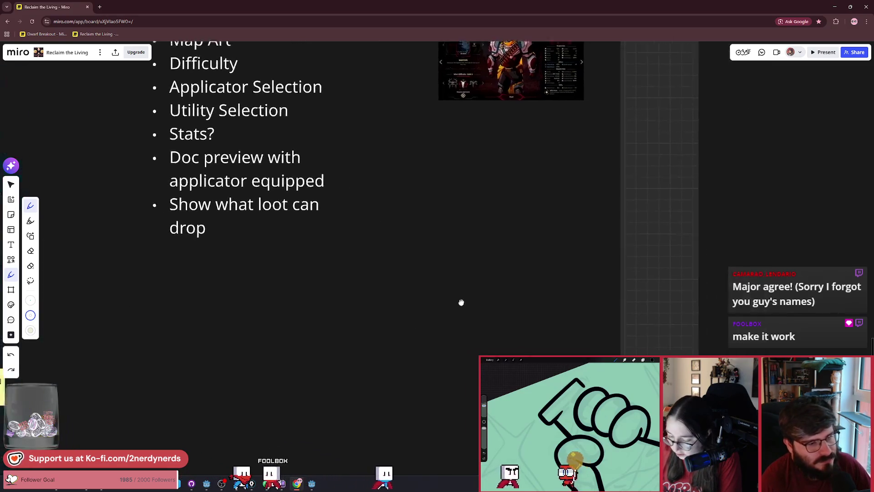
scroll(459, 311, "up", 3)
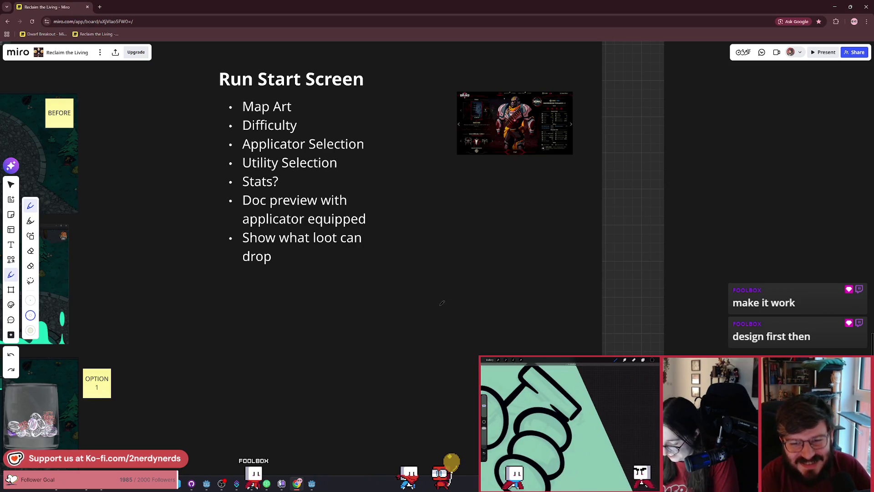
scroll(441, 302, "down", 5)
scroll(401, 278, "up", 3)
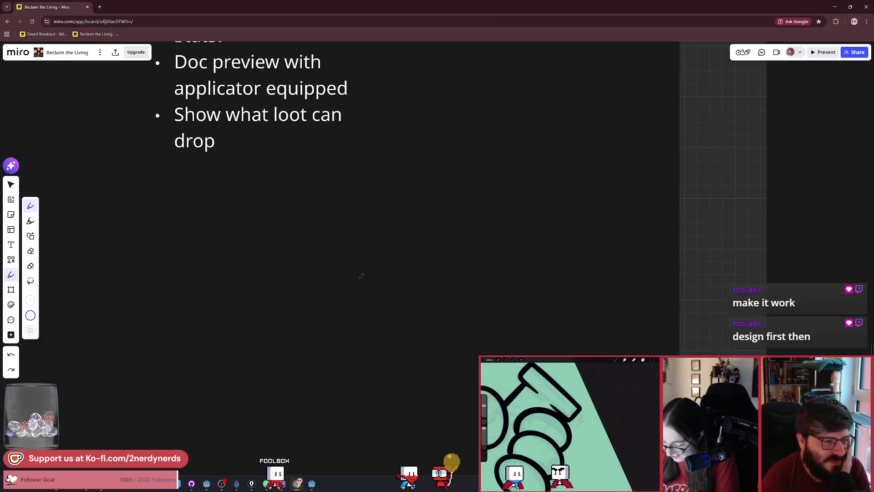
scroll(371, 259, "down", 1)
scroll(371, 255, "up", 1)
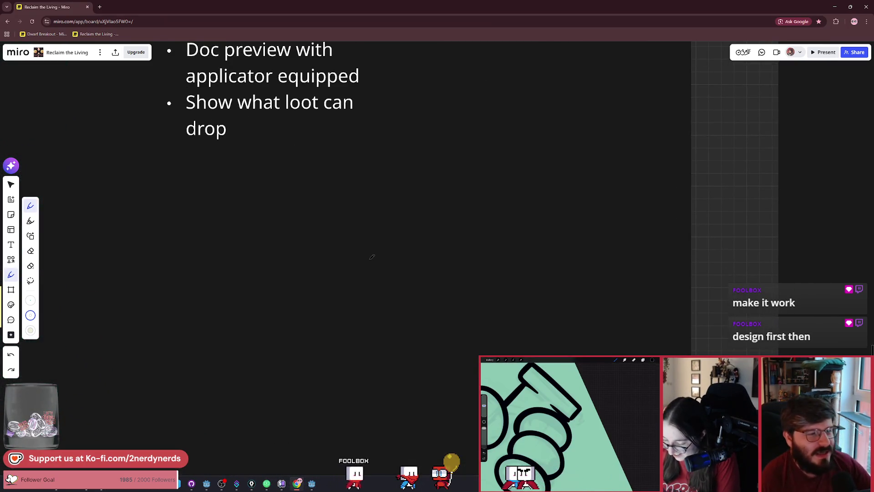
scroll(367, 273, "up", 1)
scroll(364, 282, "down", 5)
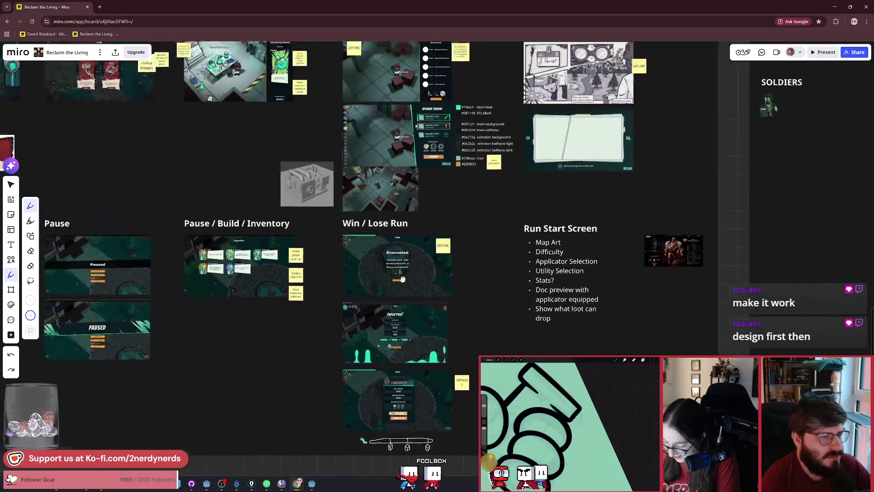
scroll(455, 281, "up", 2)
scroll(433, 259, "up", 10)
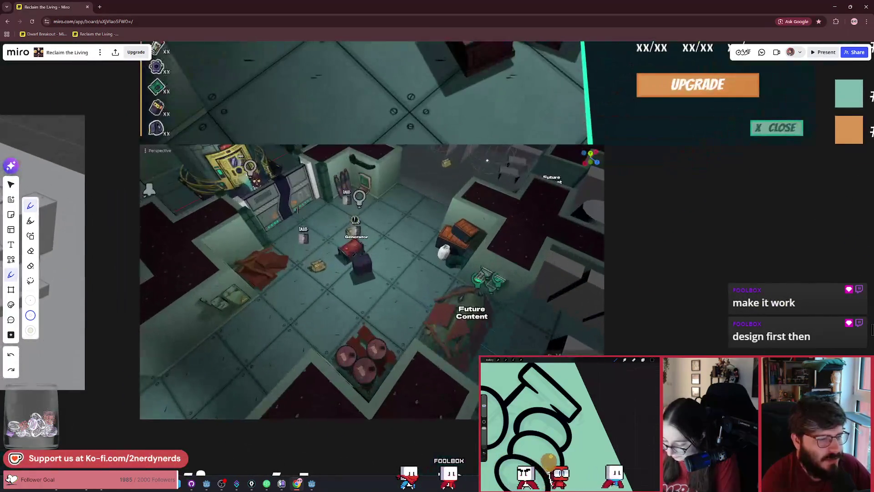
- Draw the white outer frame, top banner and row of carousel cards over the screenshot
scroll(385, 251, "left", 2)
scroll(384, 250, "down", 1)
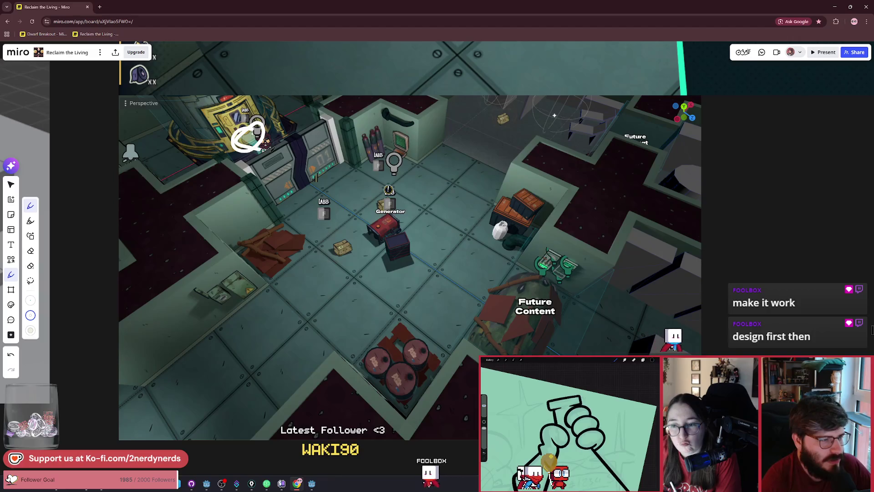
mouse_move(266, 148)
left_mouse_down()
mouse_move(265, 357)
mouse_move(419, 399)
mouse_move(547, 401)
mouse_move(570, 248)
mouse_move(566, 131)
mouse_move(257, 133)
left_mouse_up()
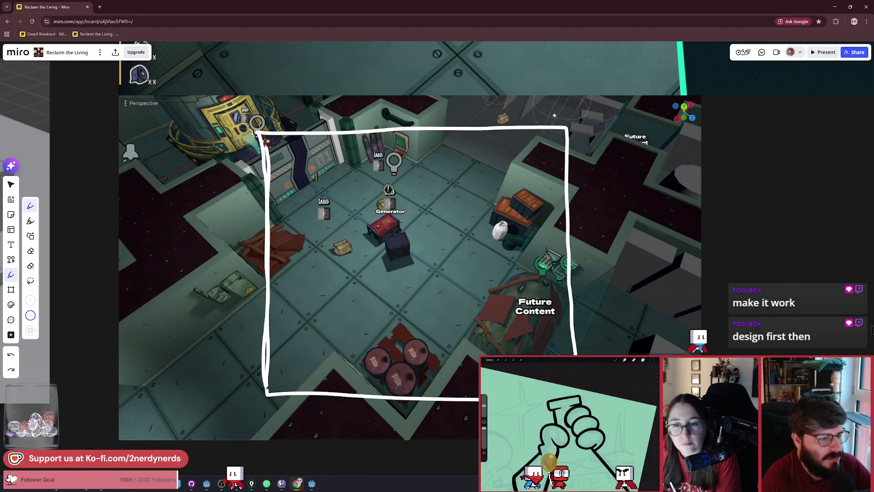
left_click_drag(268, 387, 267, 390)
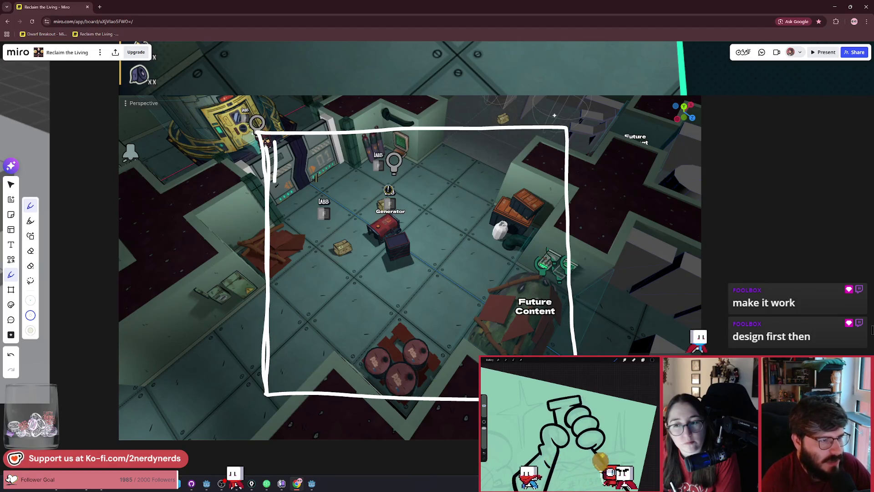
mouse_move(275, 142)
left_mouse_down()
mouse_move(455, 198)
mouse_move(550, 148)
mouse_move(275, 141)
left_mouse_up()
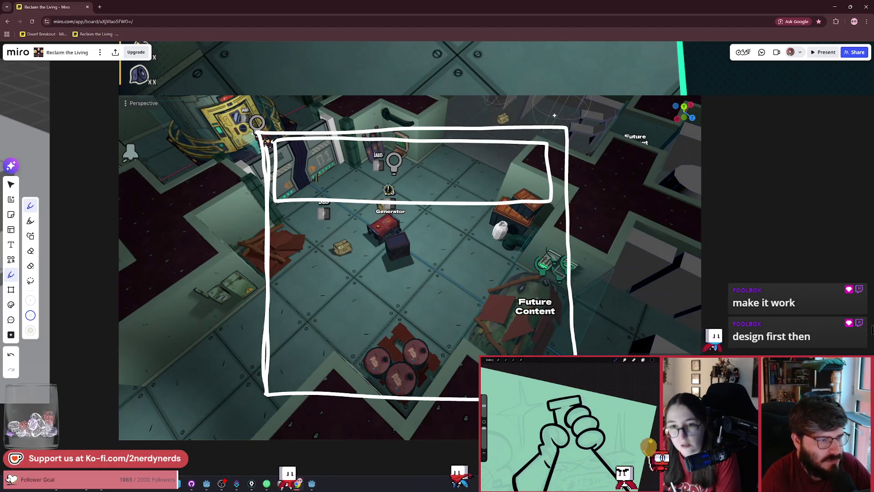
left_click_drag(388, 190, 464, 194)
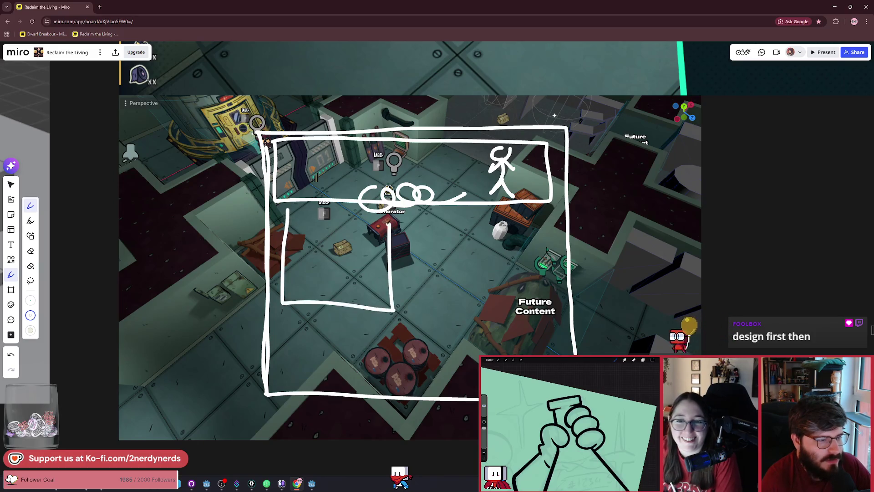
- Outline the left and right panels below the banner, then undo the latest strokes
left_click_drag(292, 218, 390, 225)
left_click_drag(391, 331, 408, 398)
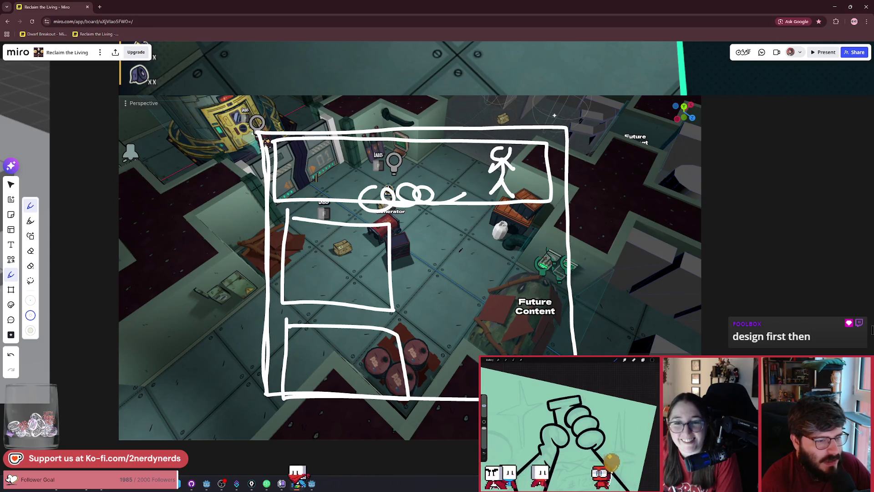
mouse_move(425, 226)
left_mouse_down()
mouse_move(478, 390)
mouse_move(556, 356)
left_mouse_up()
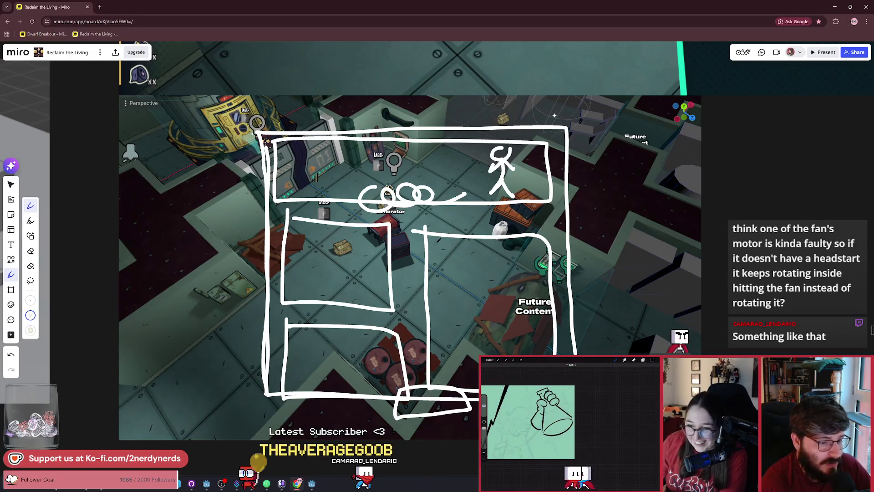
key("ctrl+z")
key("ctrl+z")
key("ctrl+z")
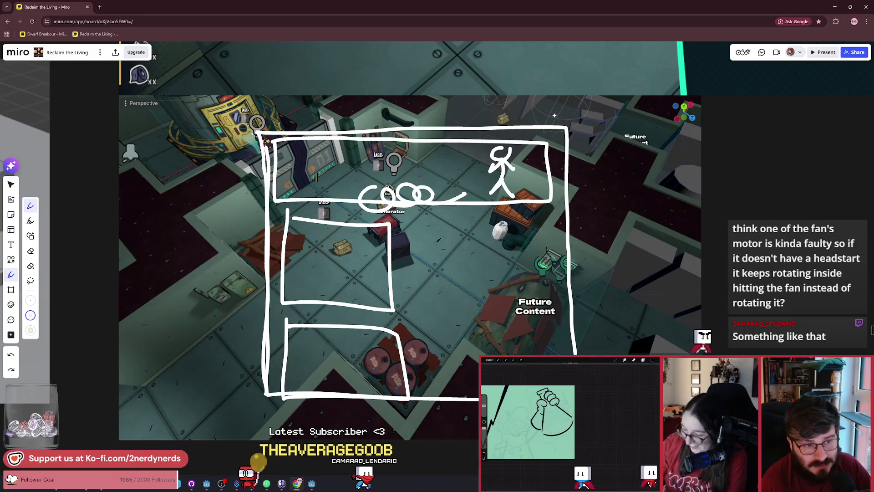
- Undo the remaining wireframe strokes on the screenshot
key("ctrl+z")
key("ctrl+z")
key("ctrl+z")
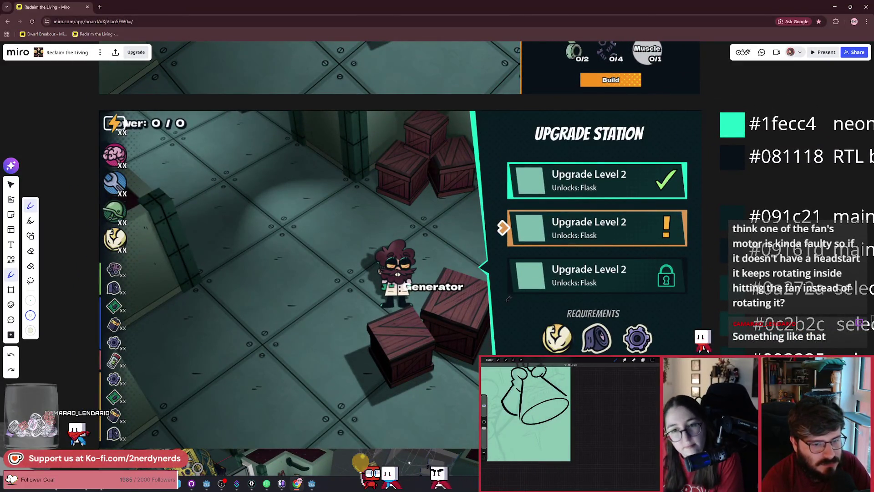
scroll(143, 373, "down", 3)
scroll(134, 376, "up", 2)
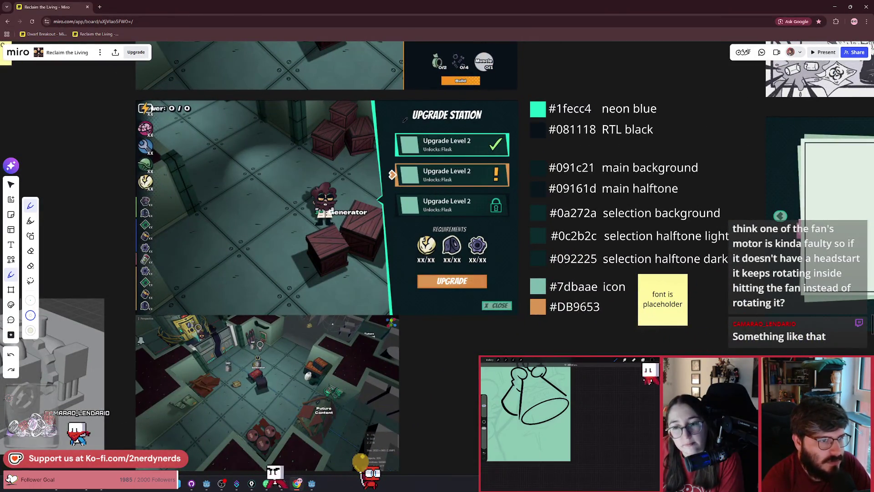
- Draw white strokes around the UPGRADE STATION title and across the screenshot's top
mouse_move(403, 118)
left_mouse_down()
mouse_move(444, 121)
mouse_move(501, 104)
left_mouse_up()
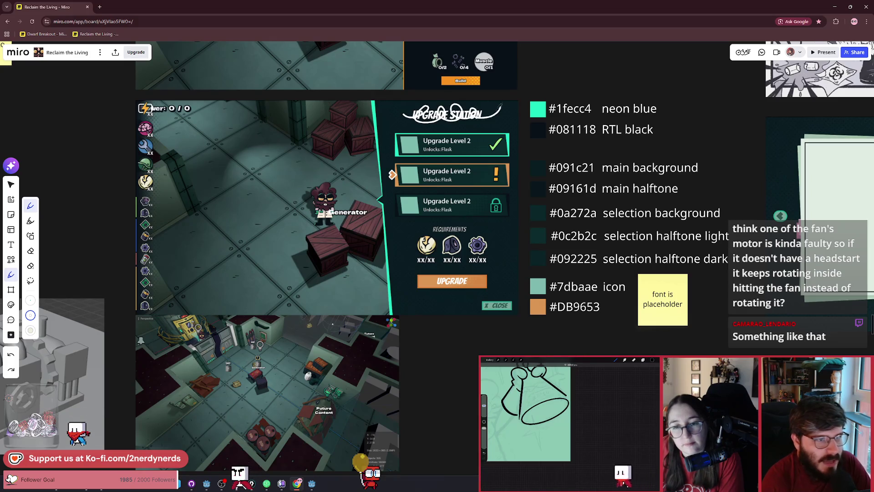
mouse_move(346, 120)
left_mouse_down()
mouse_move(166, 127)
mouse_move(189, 195)
mouse_move(342, 273)
mouse_move(343, 302)
left_mouse_up()
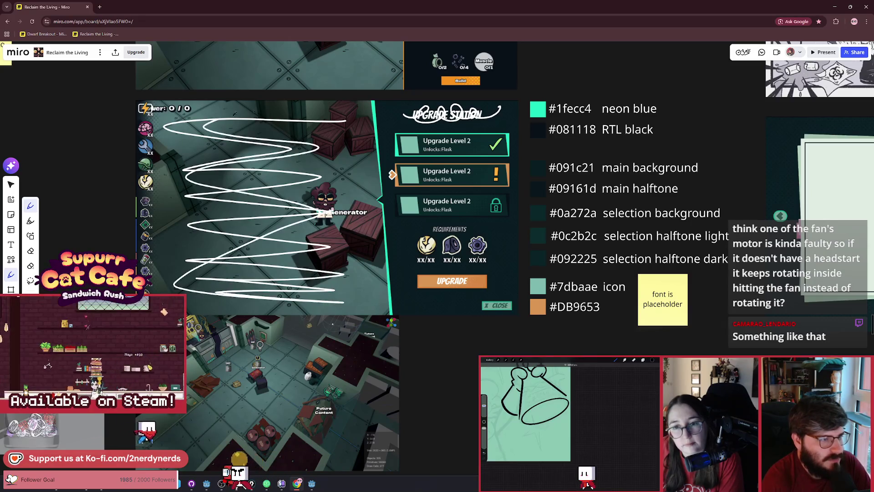
left_click_drag(205, 119, 277, 106)
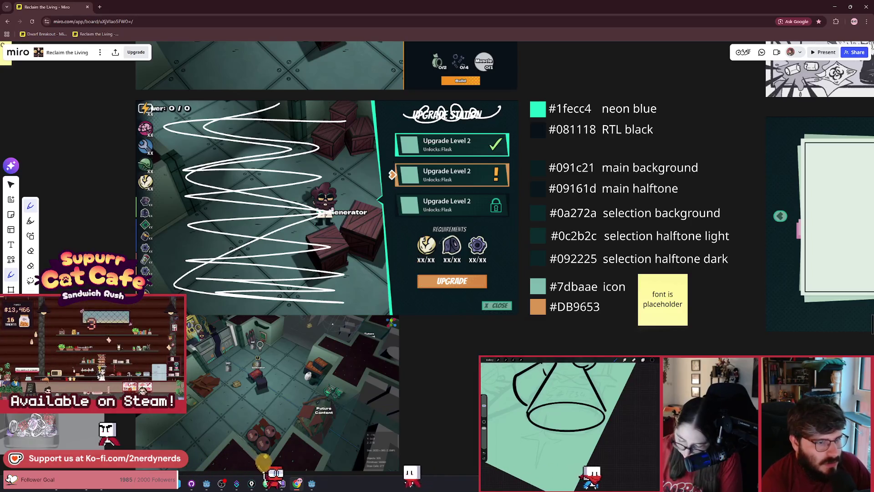
scroll(448, 239, "down", 2)
scroll(437, 232, "up", 2)
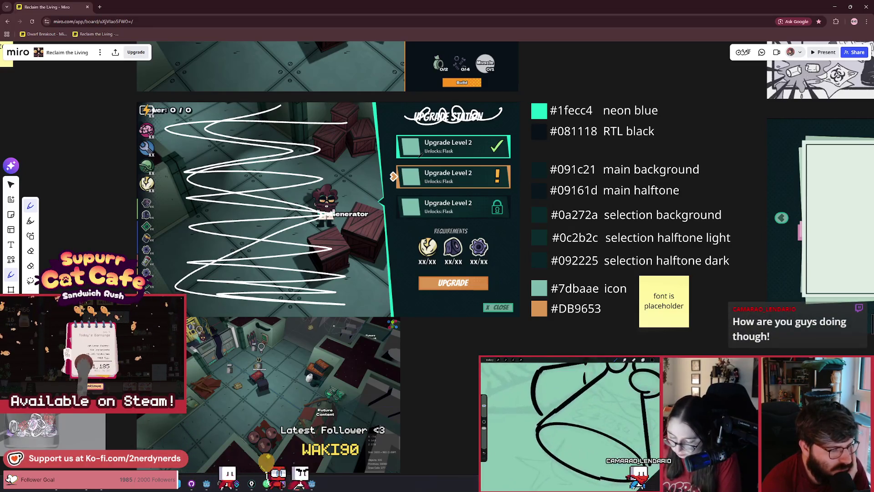
scroll(419, 158, "down", 5)
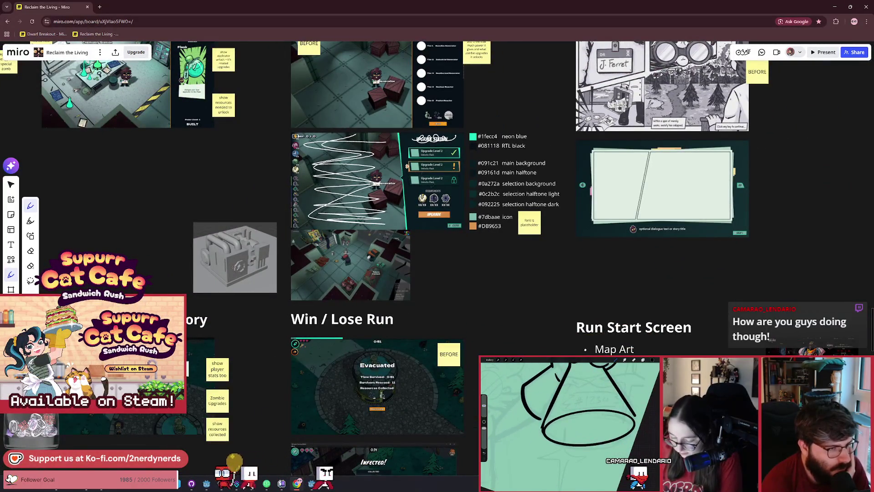
- Bring the Run Start Screen list into view and read through it
scroll(374, 186, "up", 2)
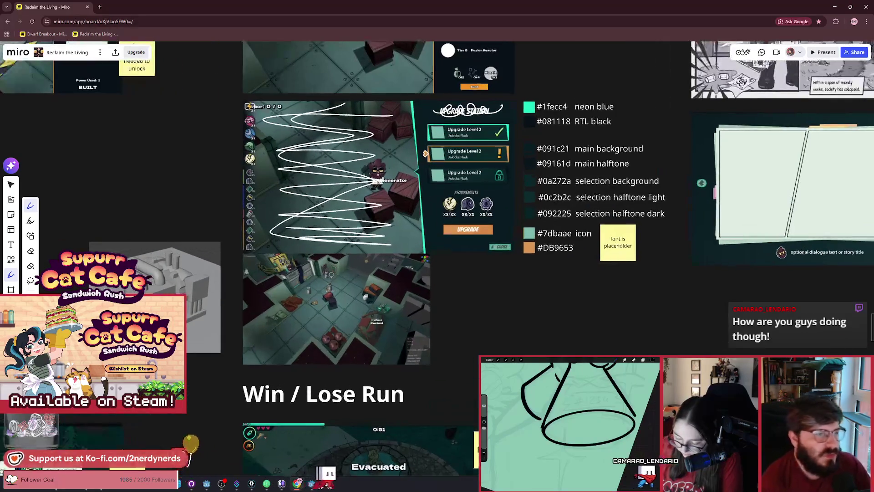
scroll(374, 186, "down", 5)
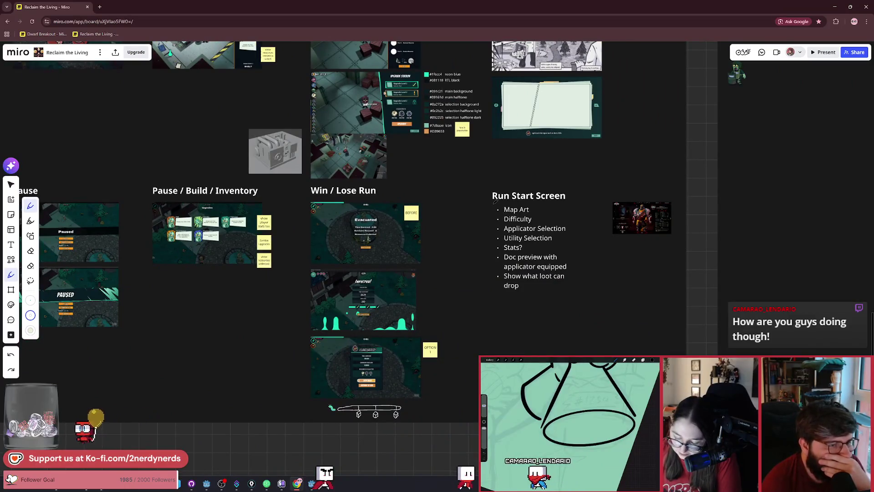
scroll(583, 257, "up", 5)
left_click_drag(577, 250, 495, 234)
scroll(495, 234, "up", 1)
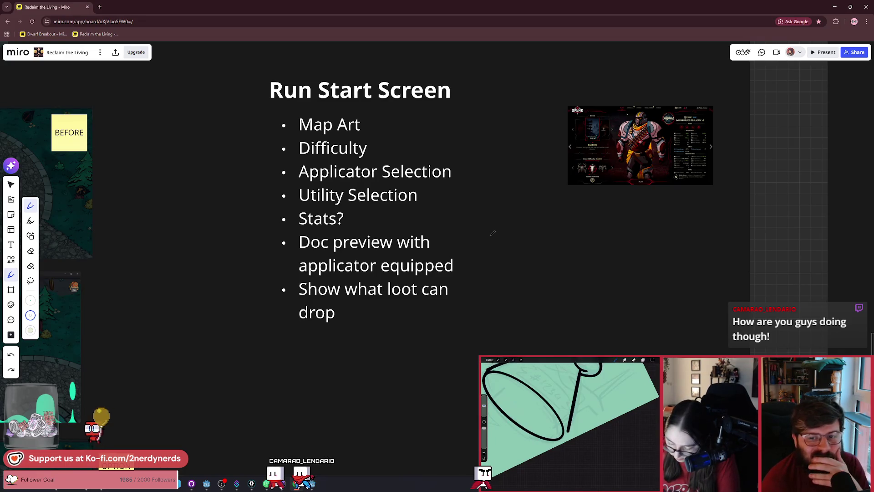
scroll(487, 231, "up", 2)
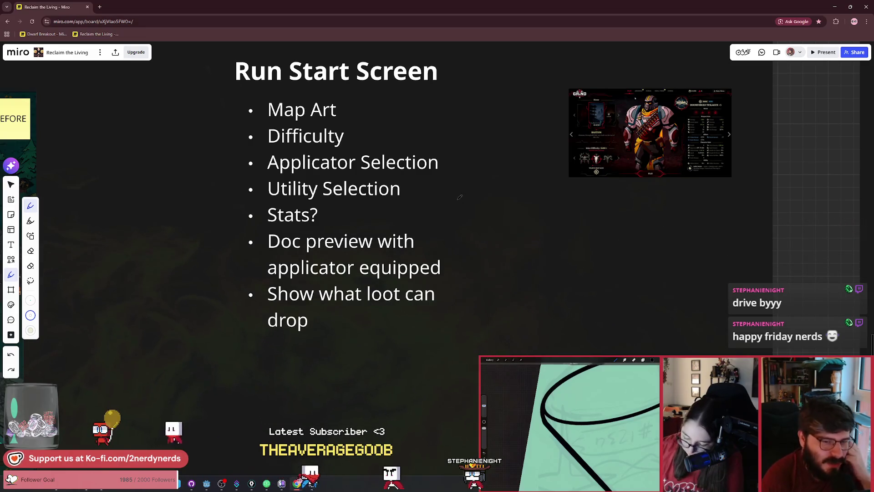
scroll(460, 197, "down", 3)
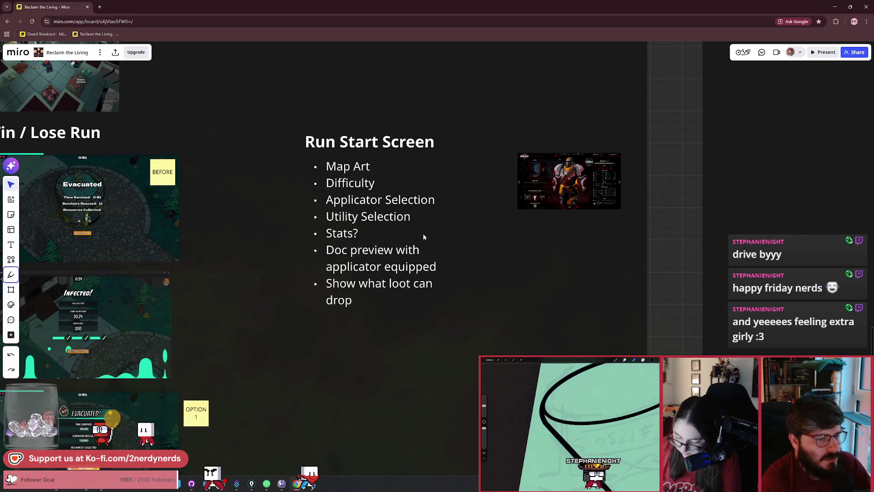
- Switch to the Godot editor and quick-search project files for 'level'
key("alt+Tab")
key("alt+Tab")
key("alt+Tab")
key("alt+Tab")
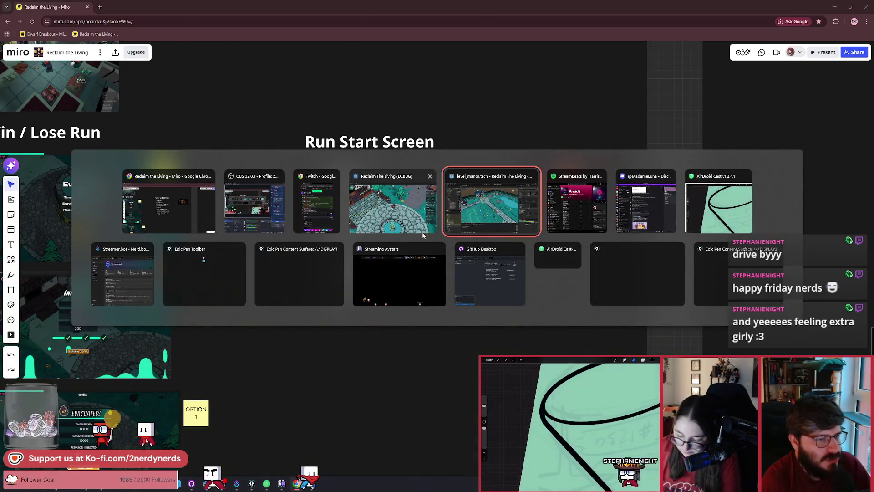
left_click(214, 28)
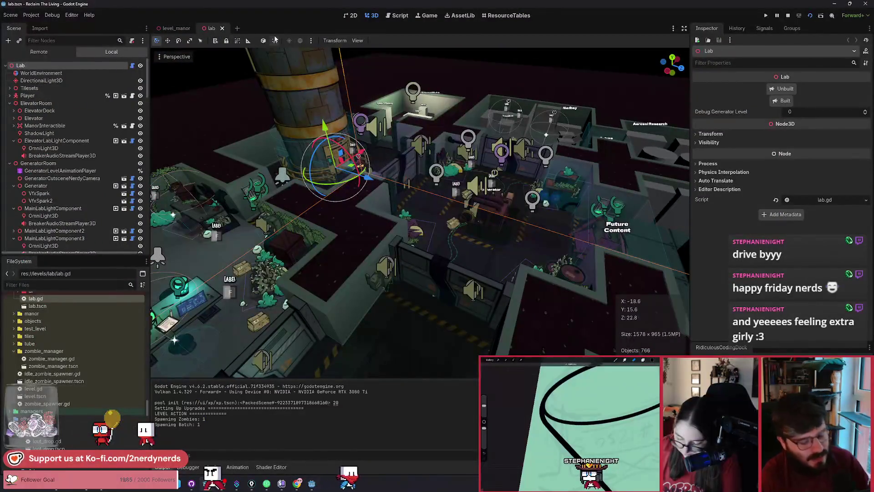
key("alt+shift+o")
type("lece")
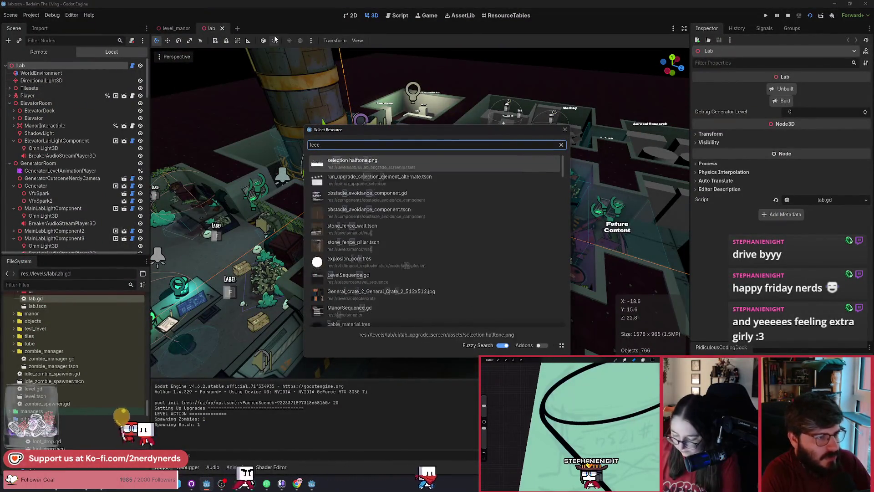
type("vel")
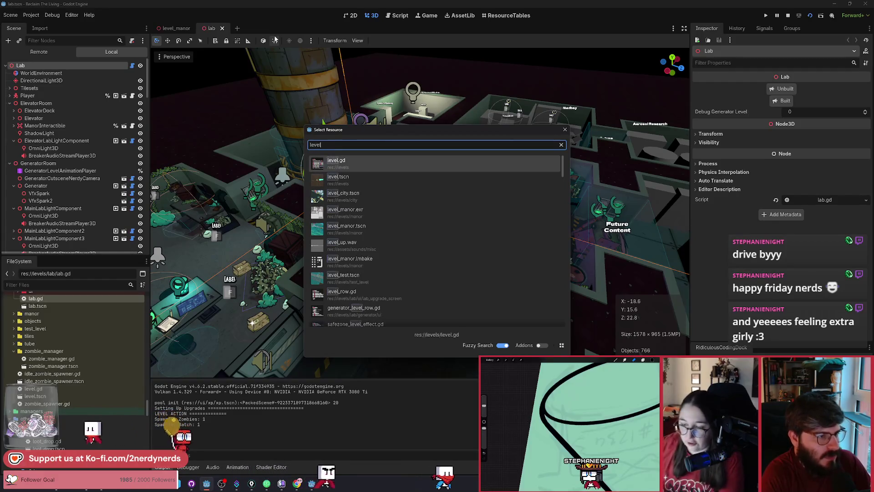
- Open level_city.tscn and orbit the 3D view around the Zombieville street and cars
key("Down")
key("Down")
key("Return")
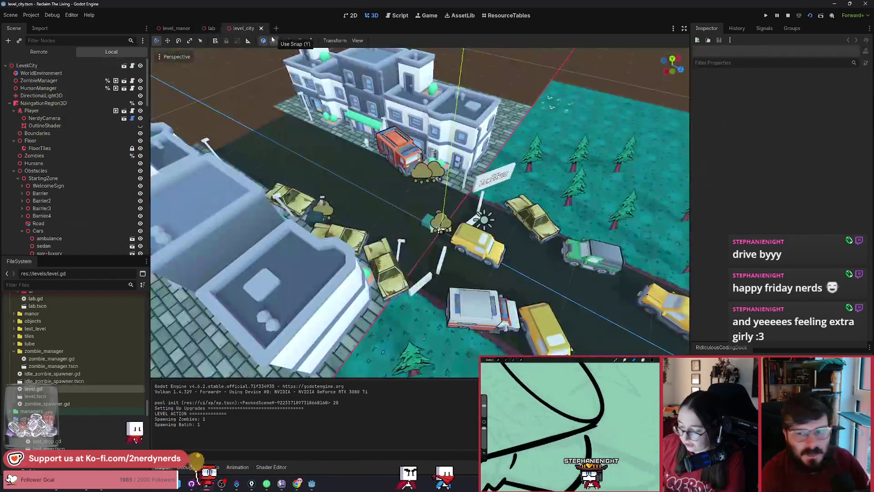
scroll(423, 201, "up", 5)
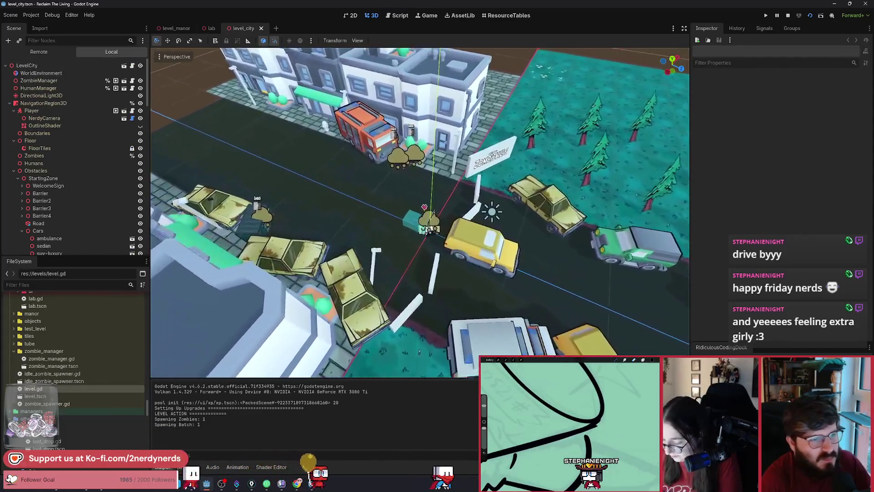
scroll(432, 212, "up", 3)
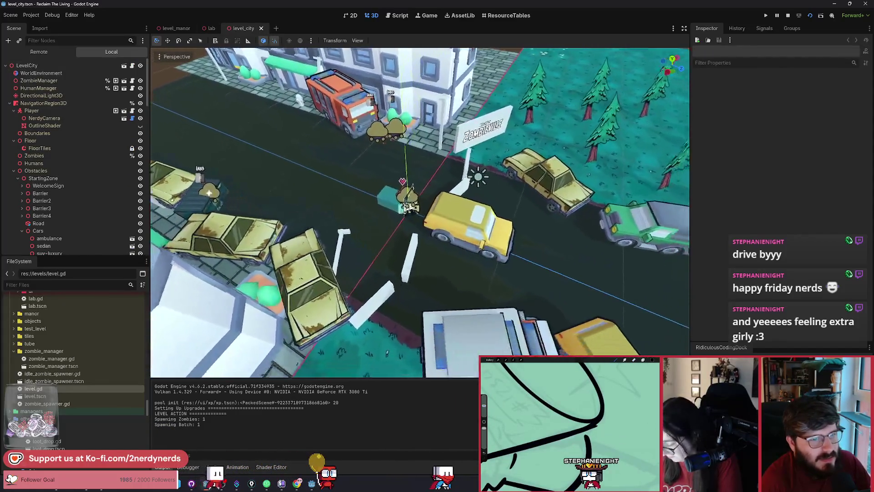
scroll(420, 212, "down", 3)
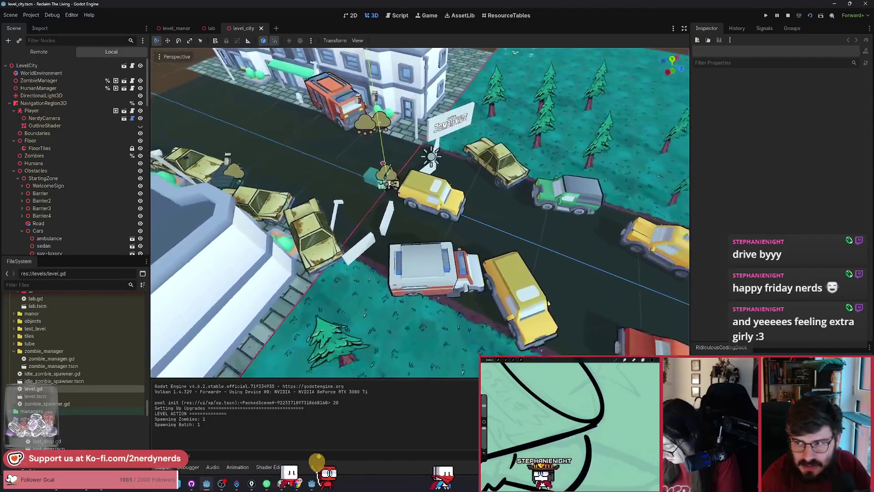
scroll(430, 178, "up", 2)
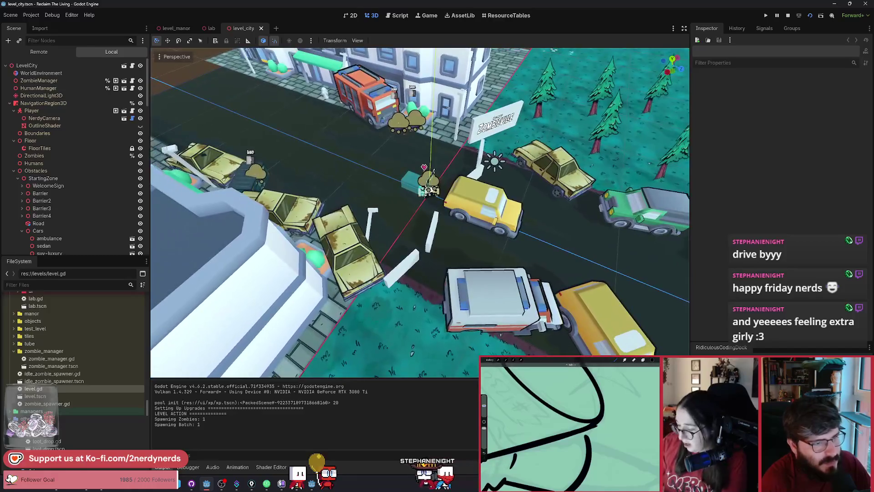
scroll(434, 170, "down", 1)
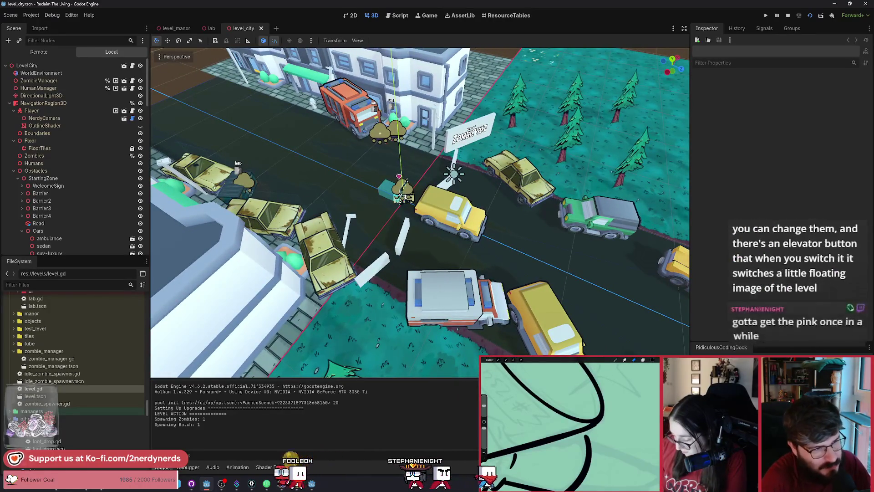
left_click_drag(449, 206, 412, 184)
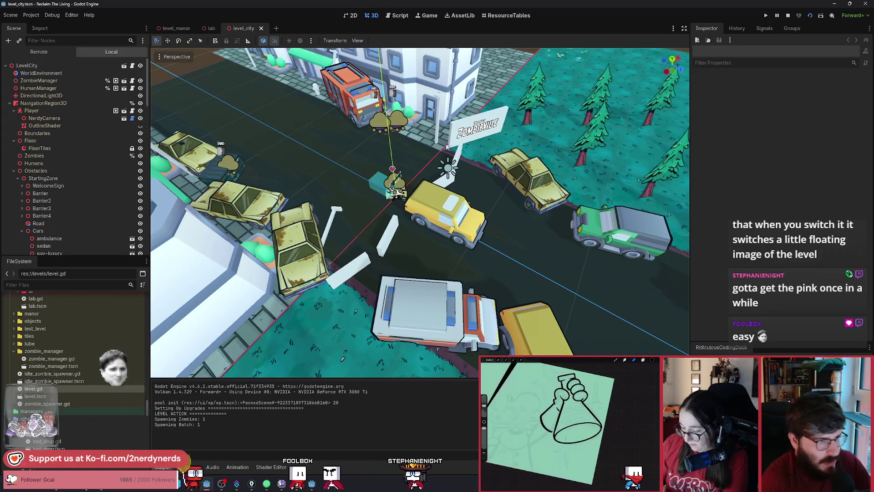
left_click_drag(474, 160, 394, 144)
scroll(420, 212, "up", 5)
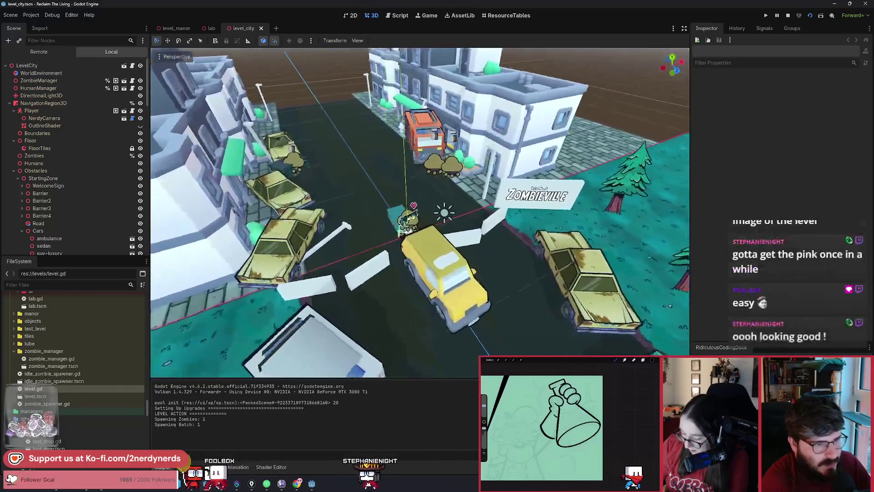
mouse_move(420, 213)
left_mouse_down()
mouse_move(410, 199)
mouse_move(394, 207)
mouse_move(395, 132)
left_mouse_up()
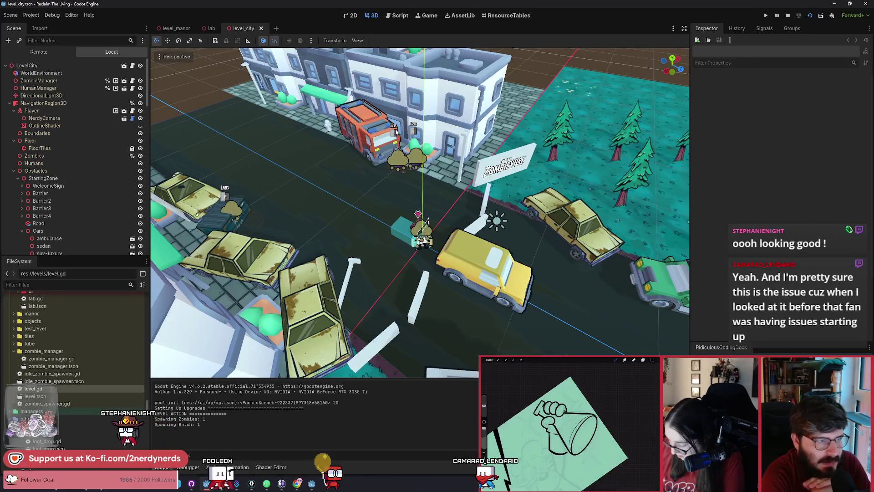
left_click_drag(398, 130, 471, 229)
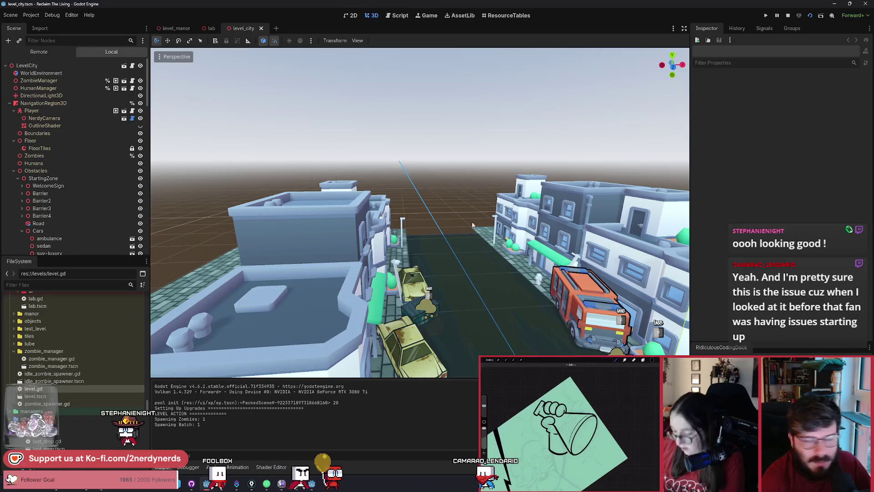
mouse_move(433, 187)
left_mouse_down()
mouse_move(433, 200)
mouse_move(437, 150)
mouse_move(451, 164)
mouse_move(436, 179)
mouse_move(439, 245)
left_mouse_up()
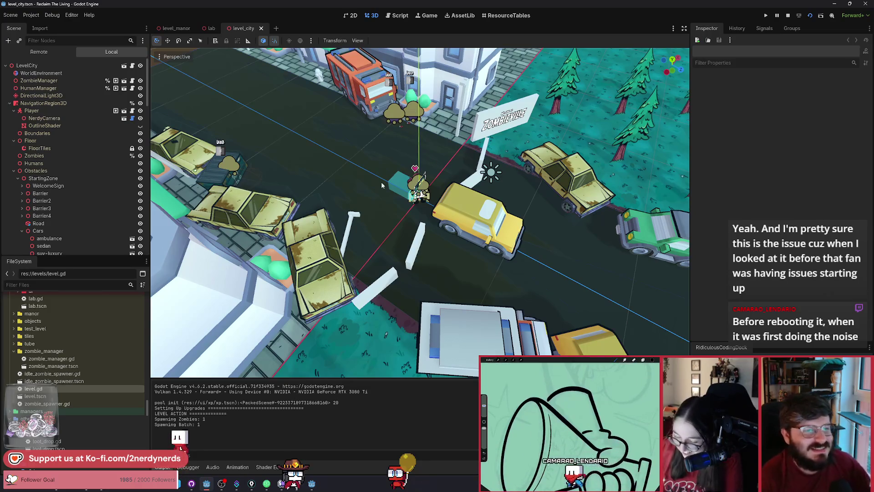
- Return to the lab scene tab in the Godot editor
key("alt+Tab")
key("Escape")
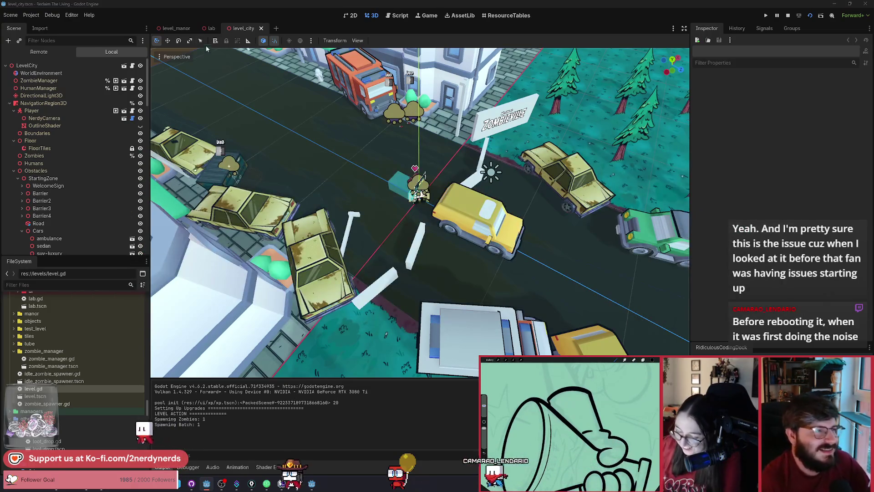
left_click(210, 29)
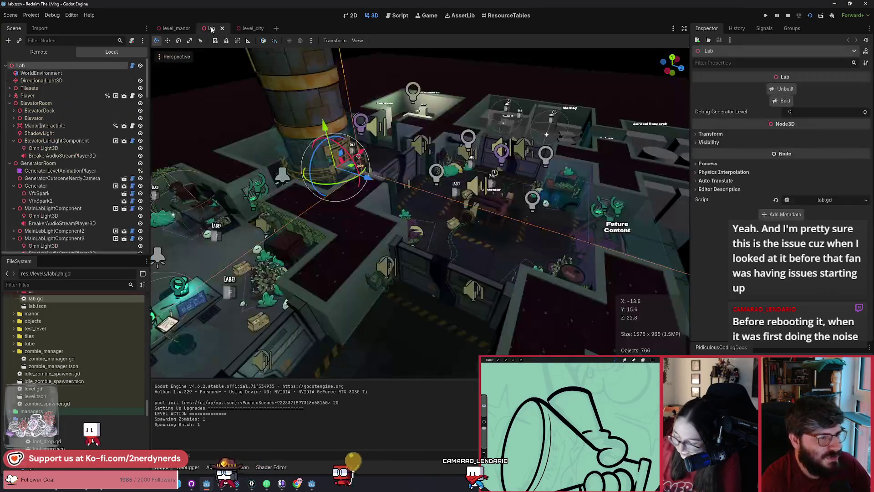
- Select the Elevator node and raise it about 12 units
scroll(336, 163, "up", 5)
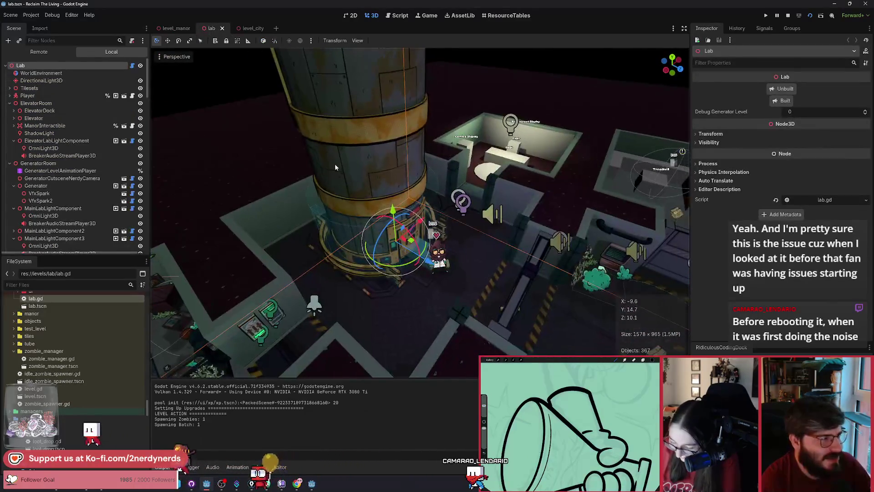
left_click(347, 179)
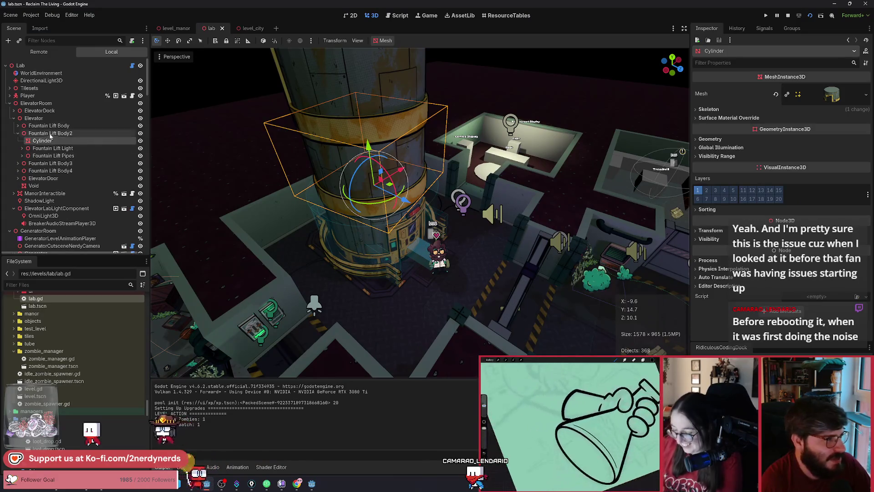
left_click(394, 217)
left_click_drag(394, 218, 355, 3)
scroll(419, 209, "up", 5)
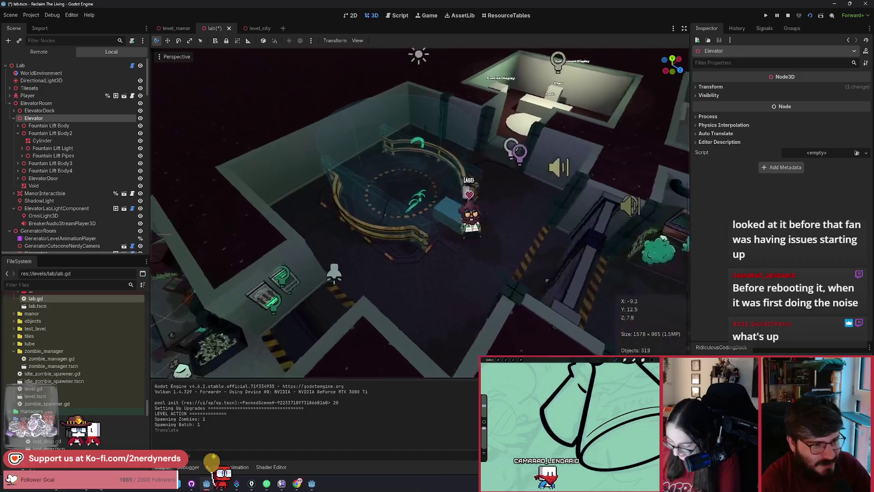
scroll(419, 209, "up", 8)
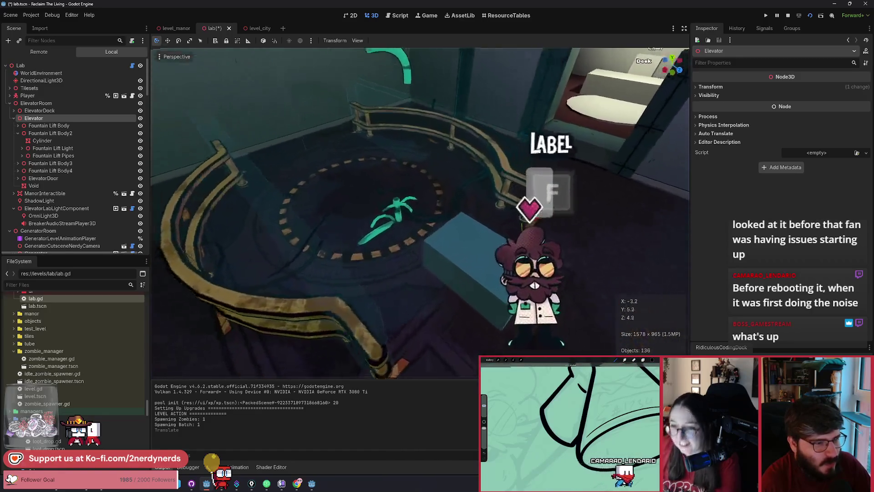
scroll(419, 209, "up", 10)
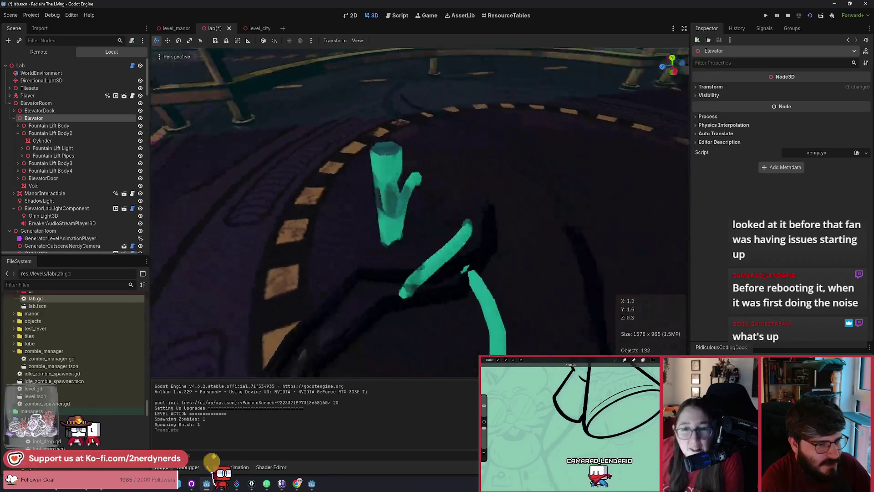
scroll(419, 141, "down", 4)
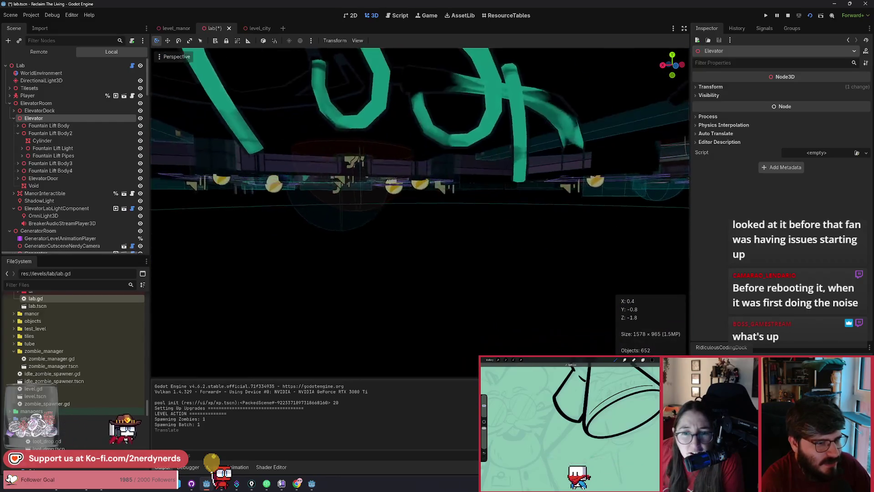
scroll(419, 210, "down", 10)
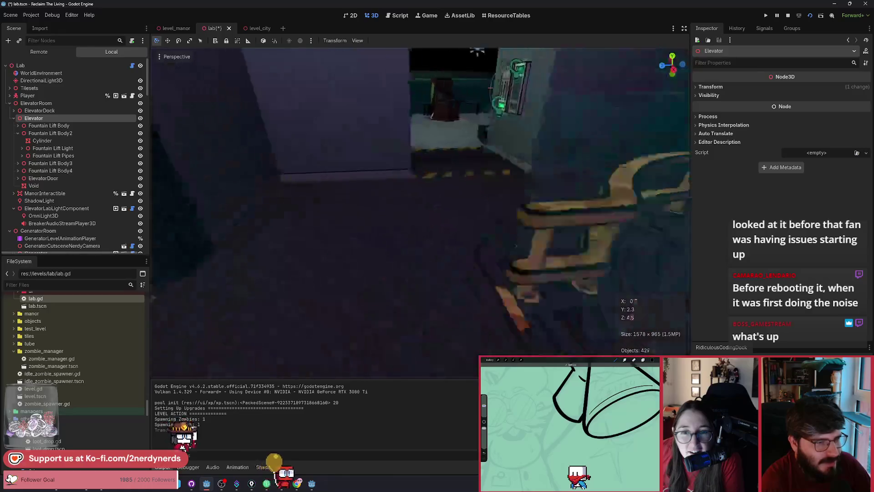
scroll(418, 210, "up", 5)
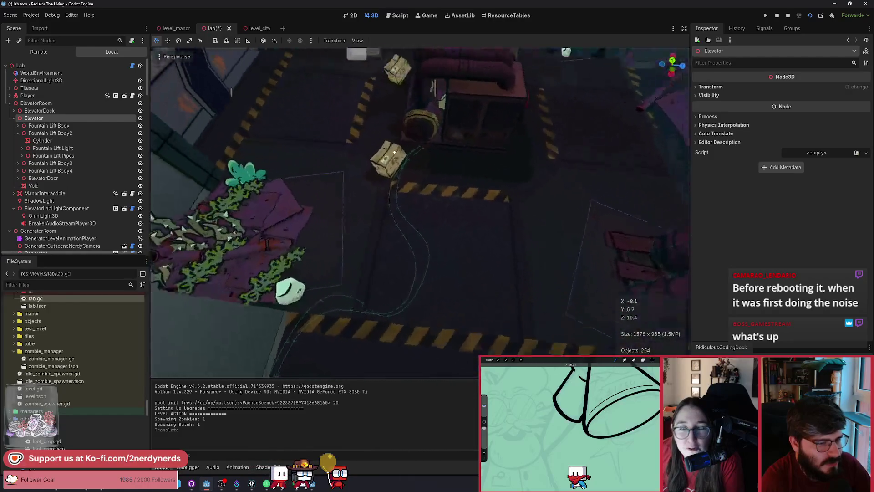
scroll(419, 210, "down", 2)
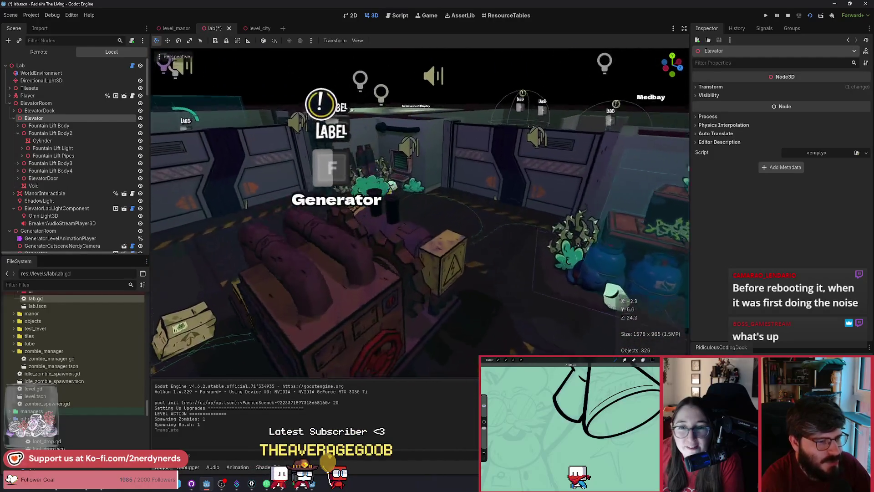
- Set the Lab root to Built, toggle Debug Generator Level 1 then 0, and run the scene
key("w")
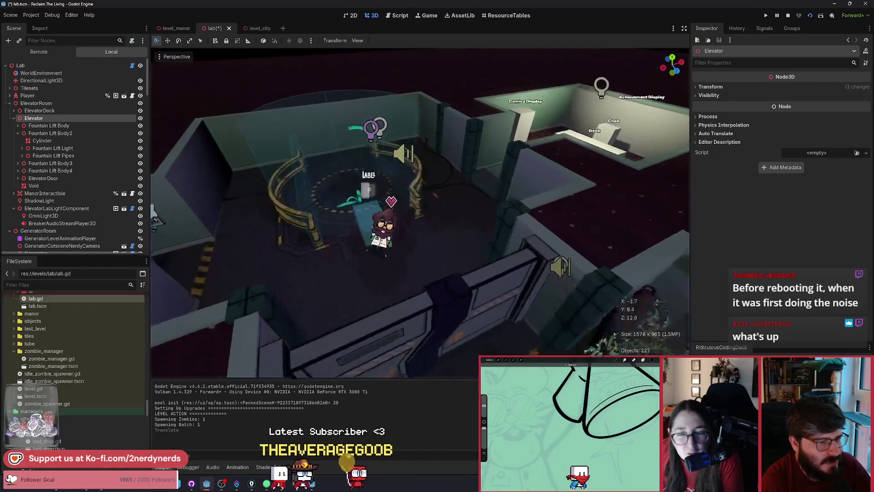
key("s")
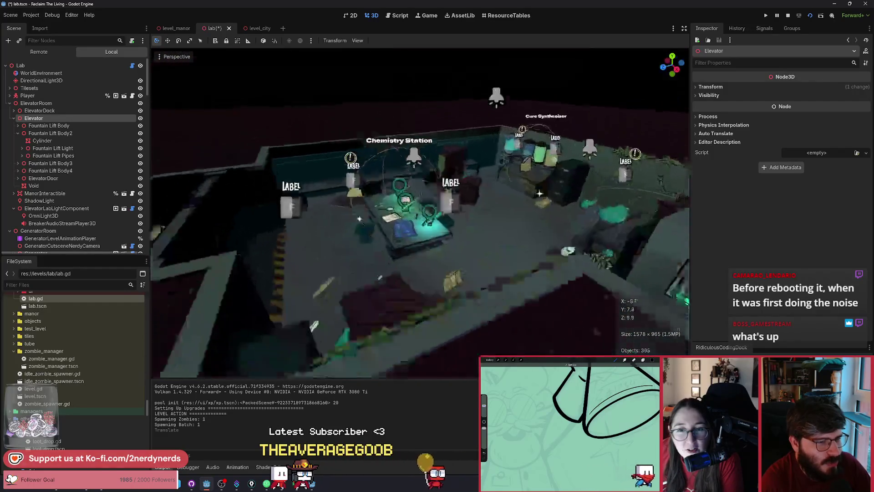
left_click(60, 67)
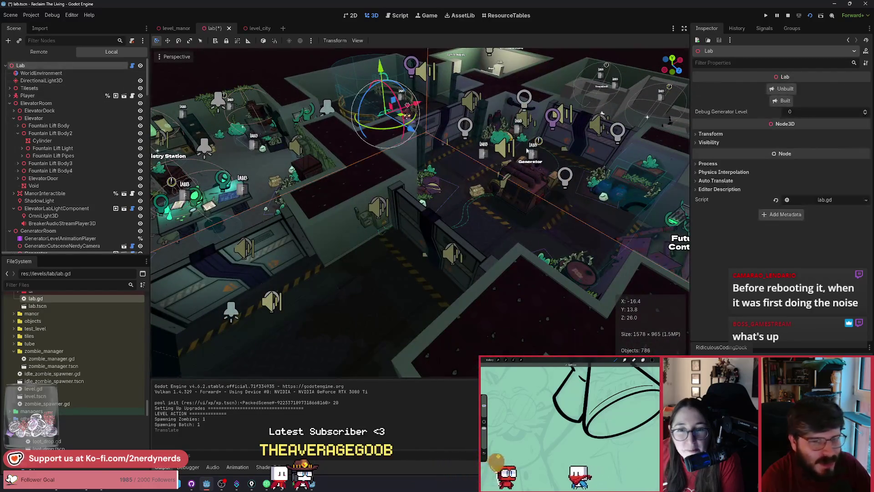
left_click(781, 101)
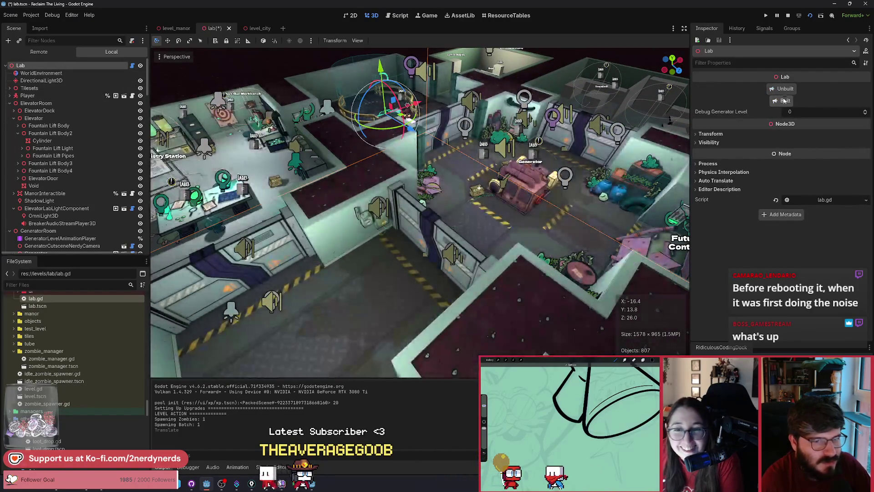
left_click(866, 113)
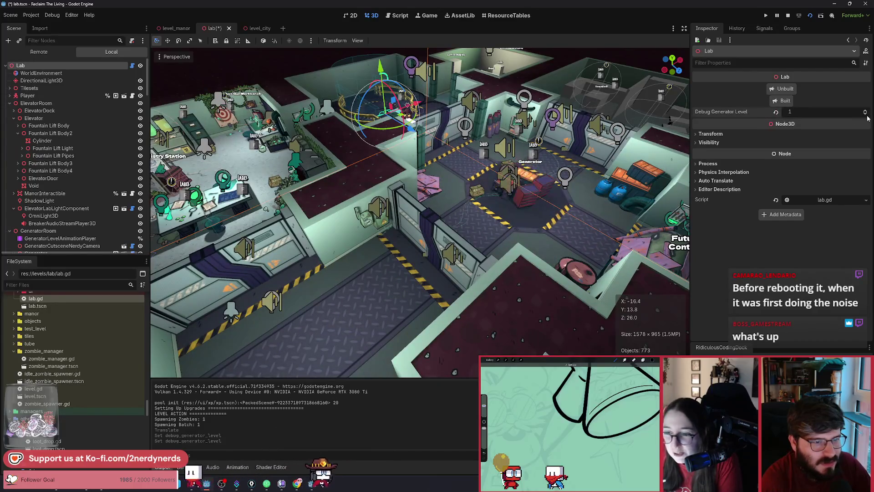
left_click(866, 114)
scroll(688, 218, "up", 5)
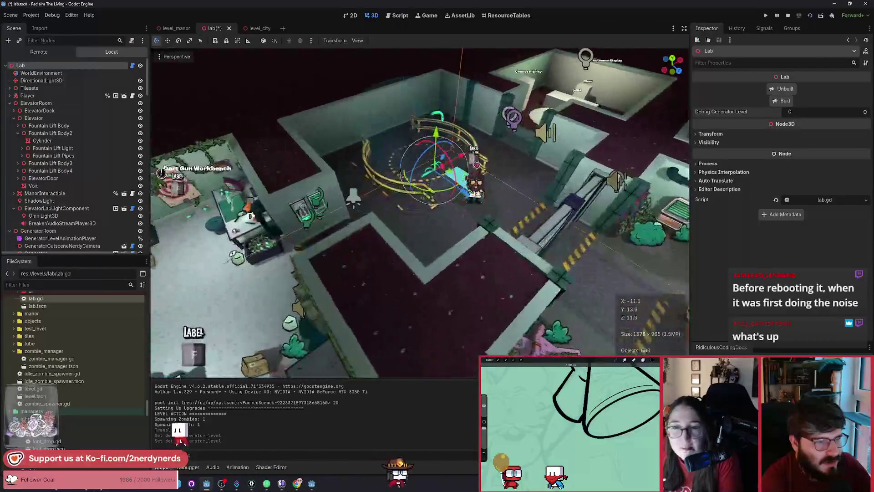
scroll(688, 218, "down", 2)
left_click(810, 17)
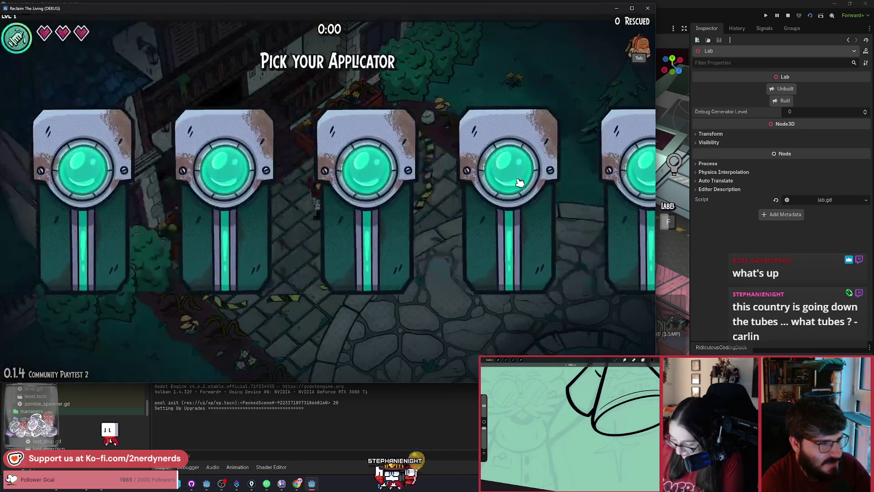
- Restart the Lab scene and walk past the Generator and Chemistry Station onto The Manor elevator
left_click(788, 16)
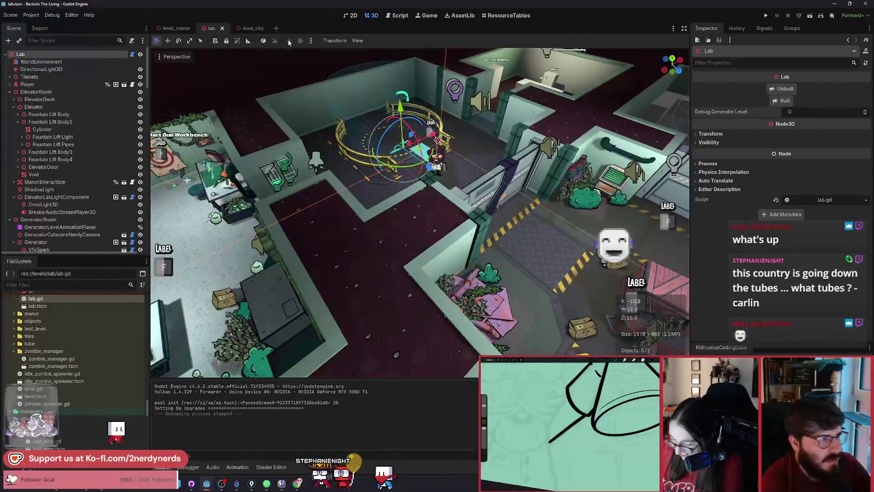
left_click(810, 16)
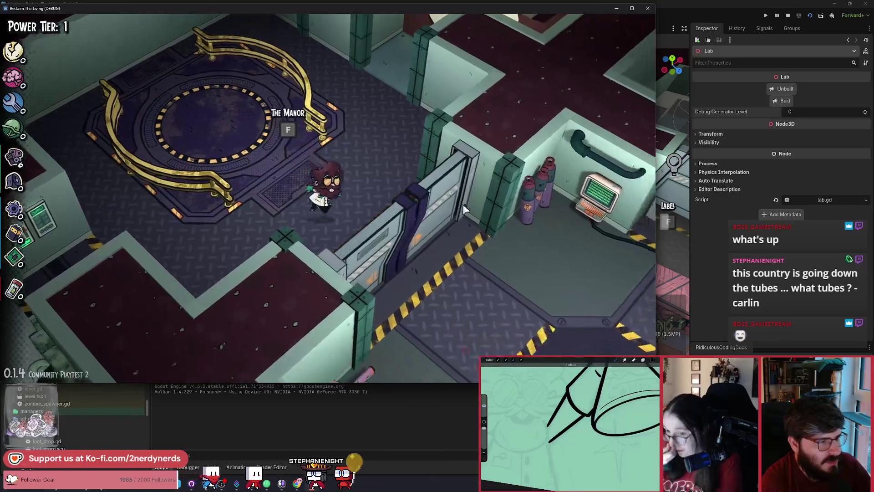
key("s+d")
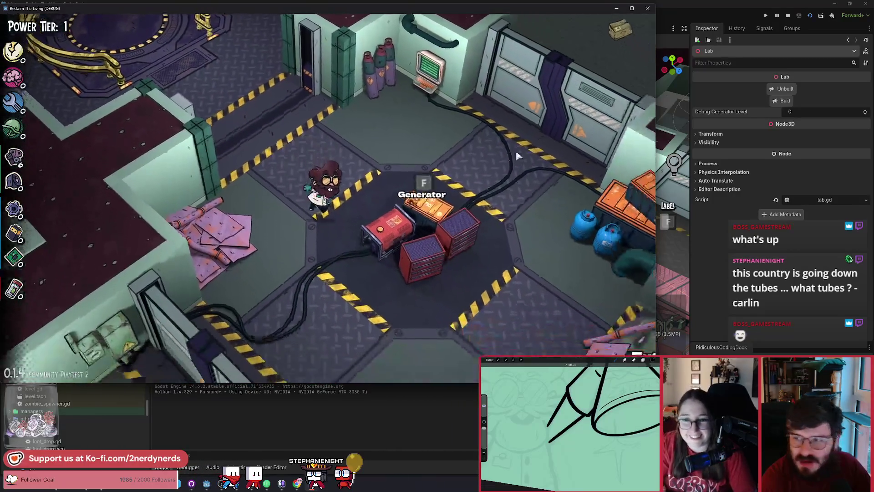
key("s+a")
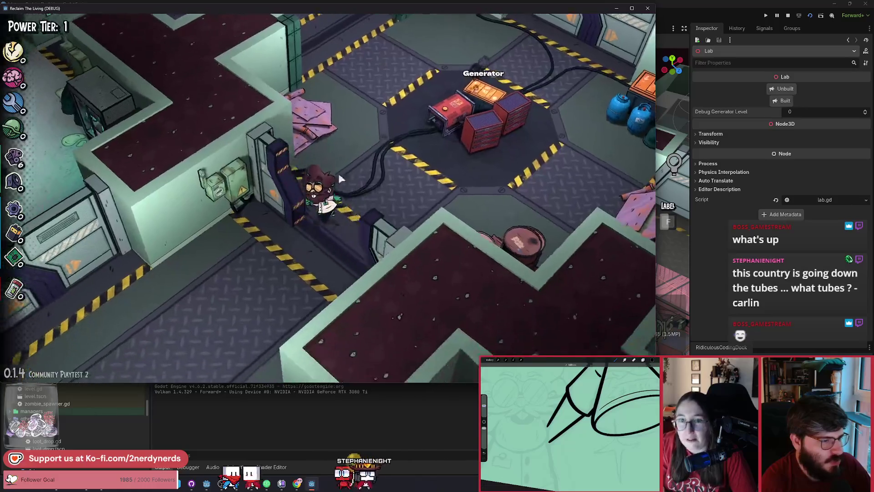
key("a")
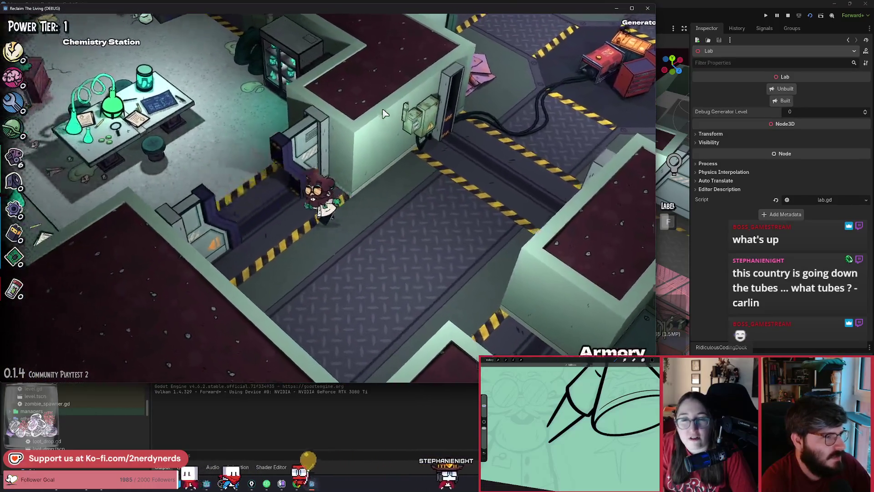
key("w")
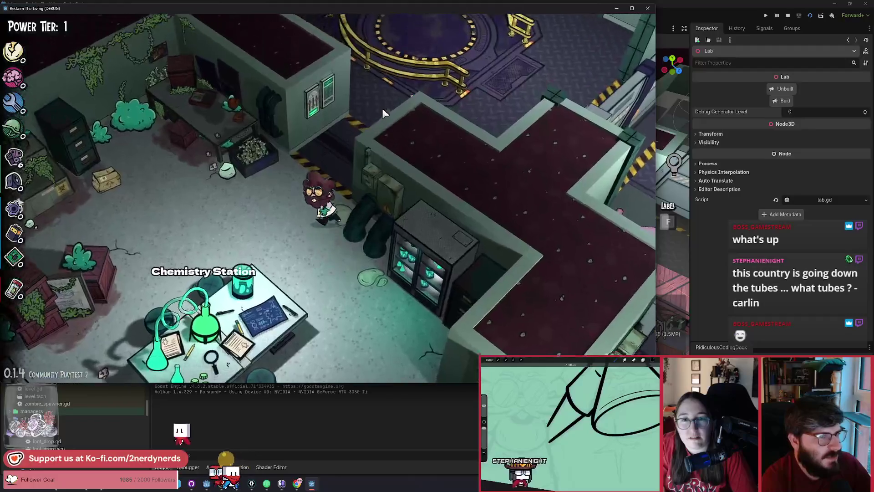
key("w+d")
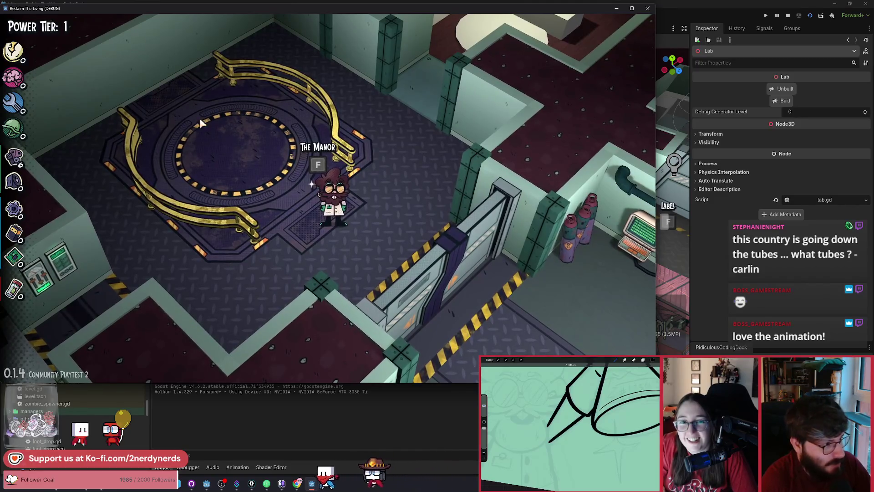
- Walk the character back and forth around The Manor elevator and toward the lab door
key("d")
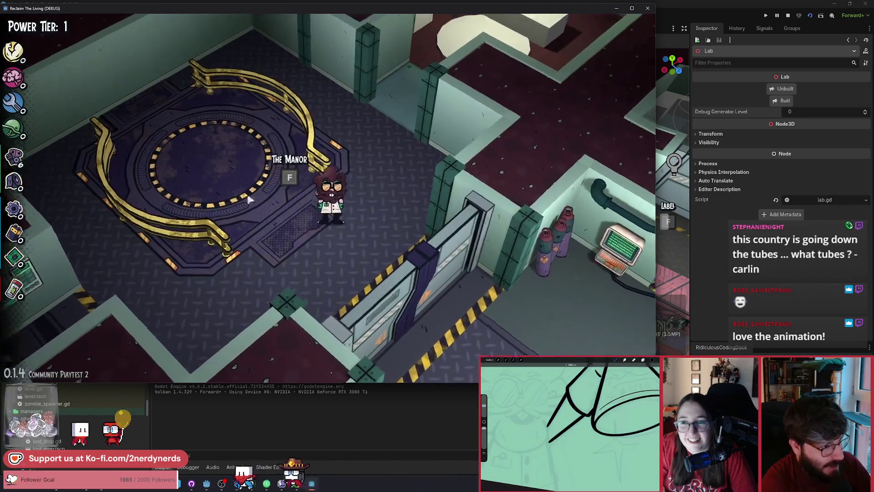
key("a")
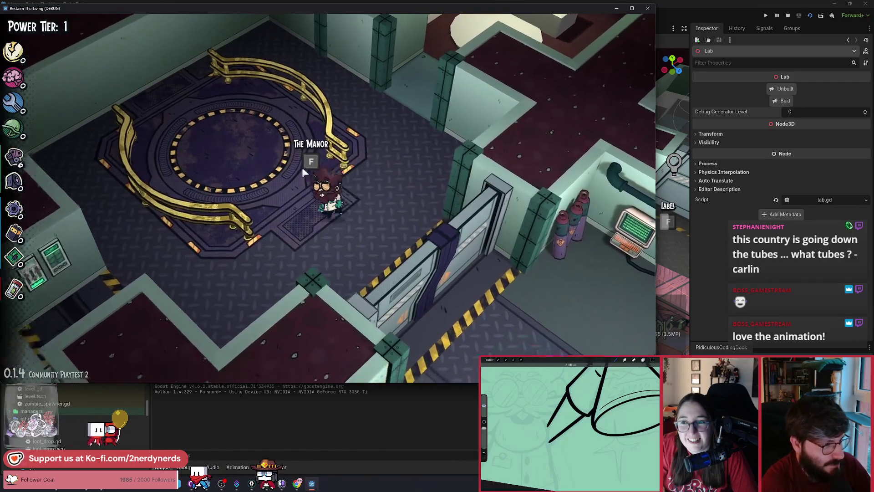
key("d")
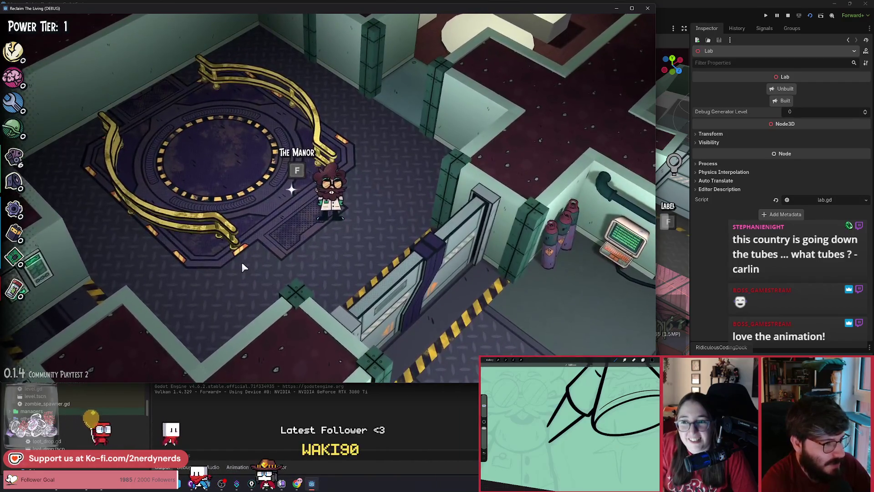
key("a")
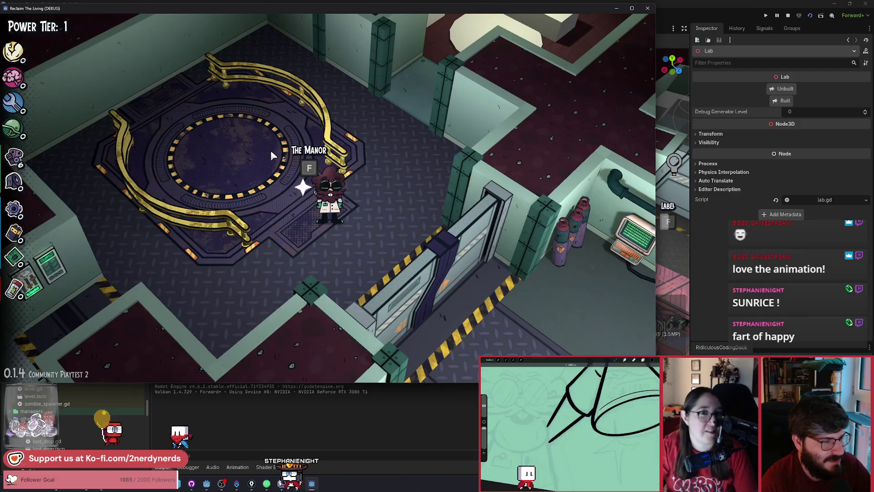
key("a")
key("a")
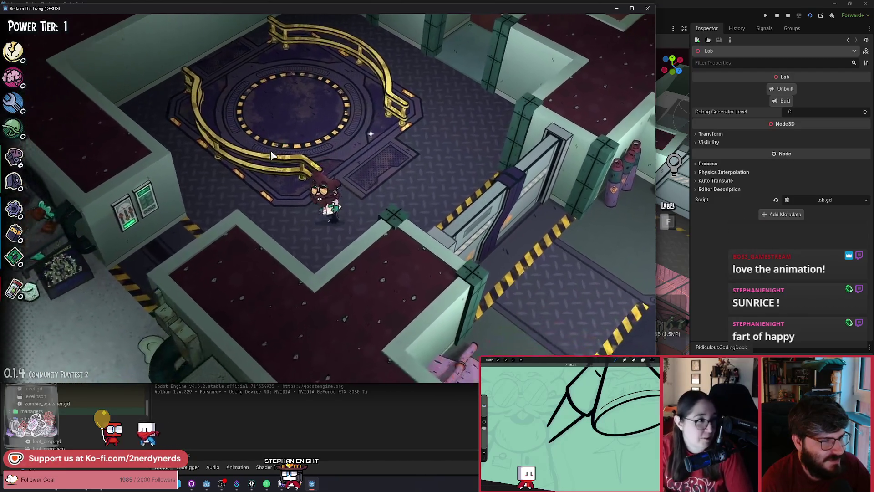
key("d")
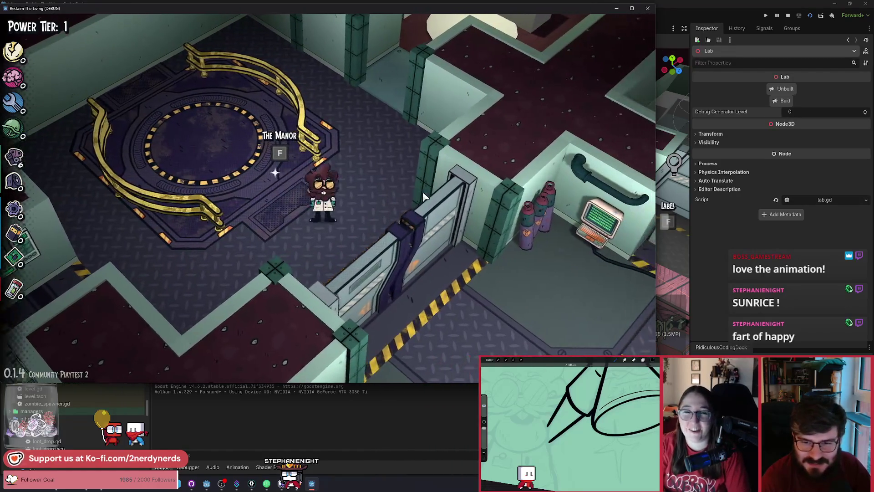
key("s")
key("w")
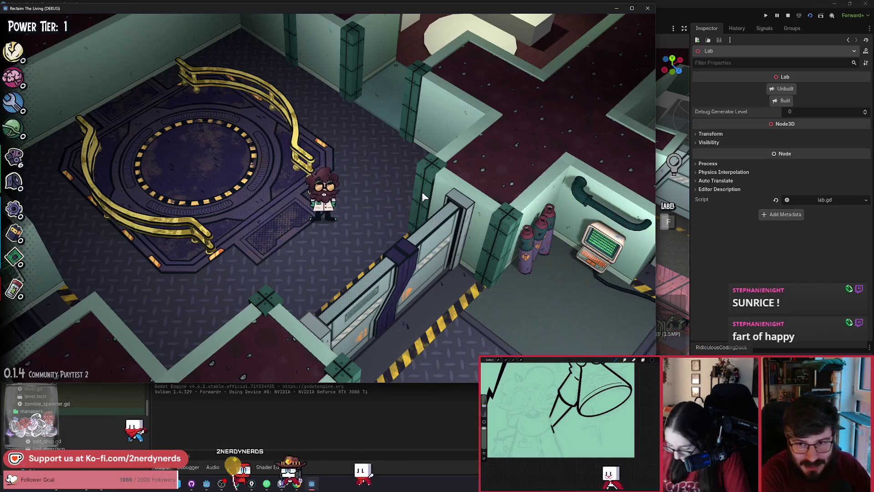
key("a")
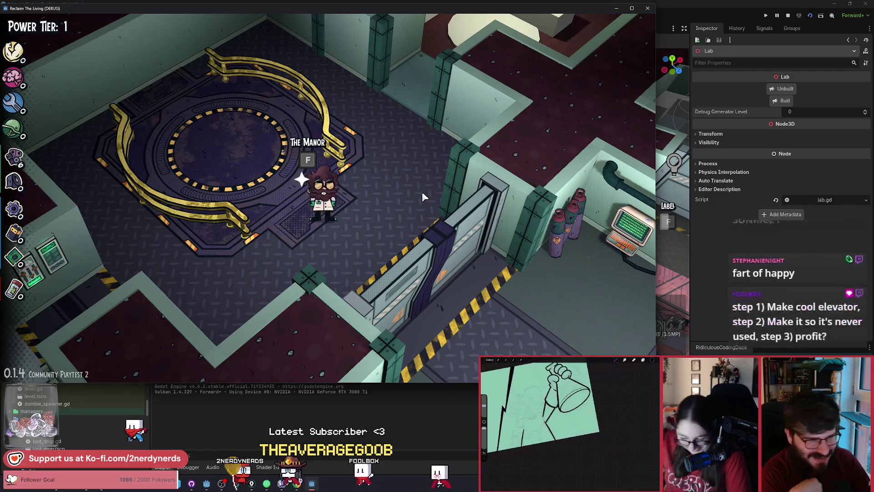
- Walk the character through the generator room and Armory corridor into the Bottle Rocket Factory
key("d")
key("a")
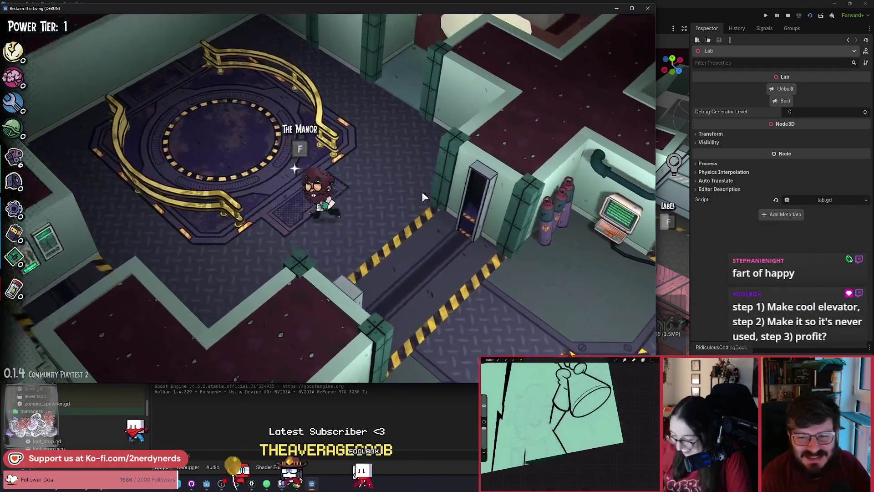
key("s")
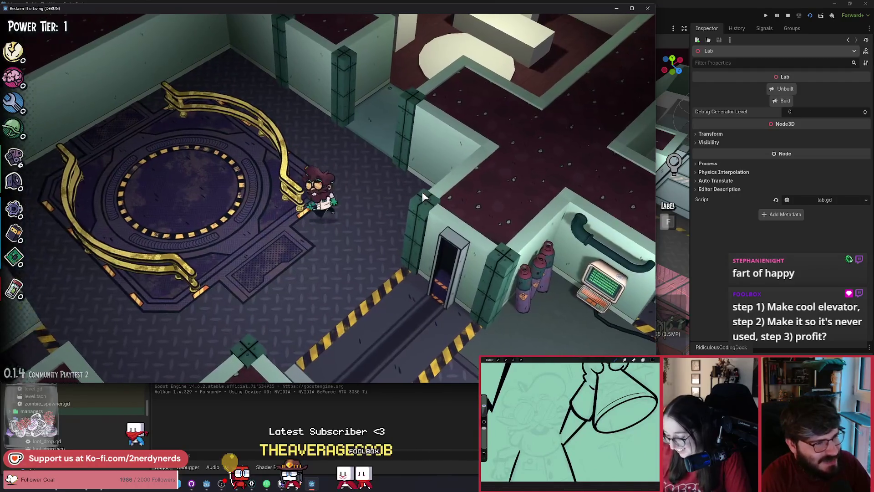
key("d")
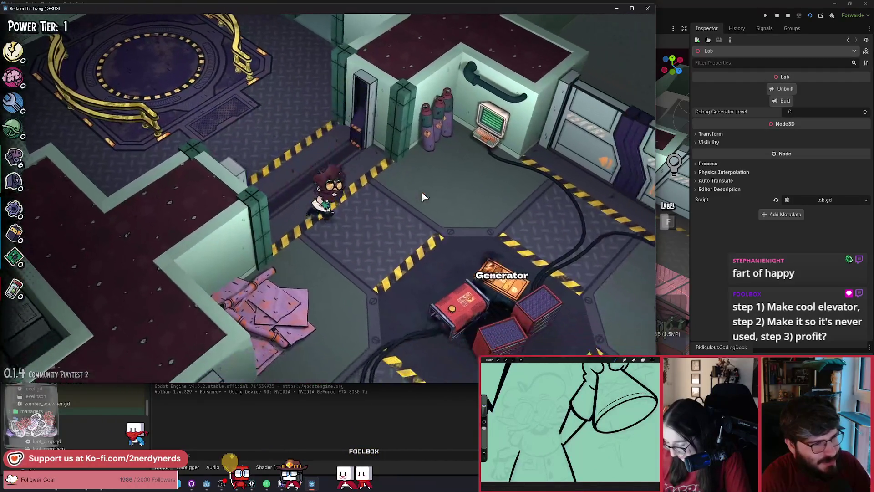
key("s")
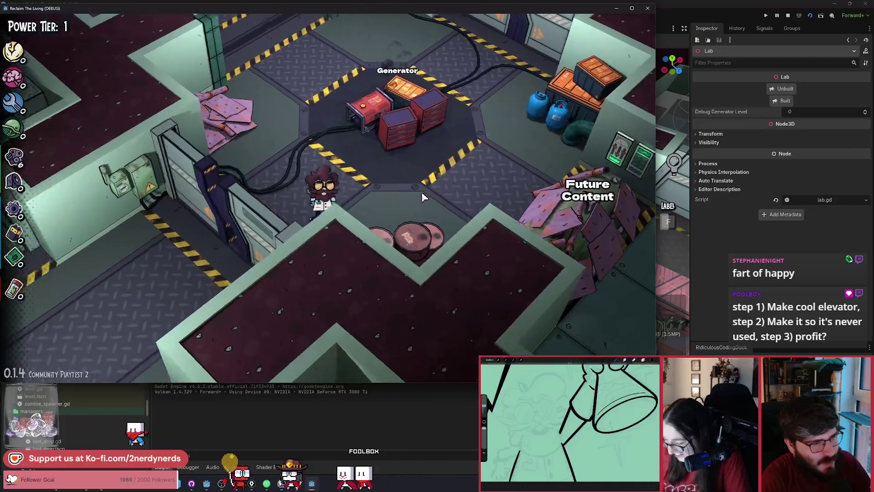
key("s")
key("d")
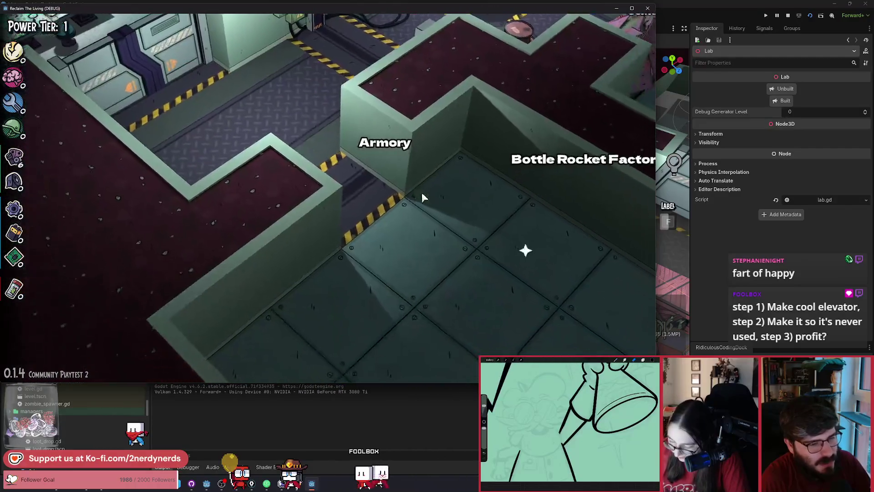
- Zoom the game camera out and walk the character toward the Van corridor
scroll(422, 194, "down", 3)
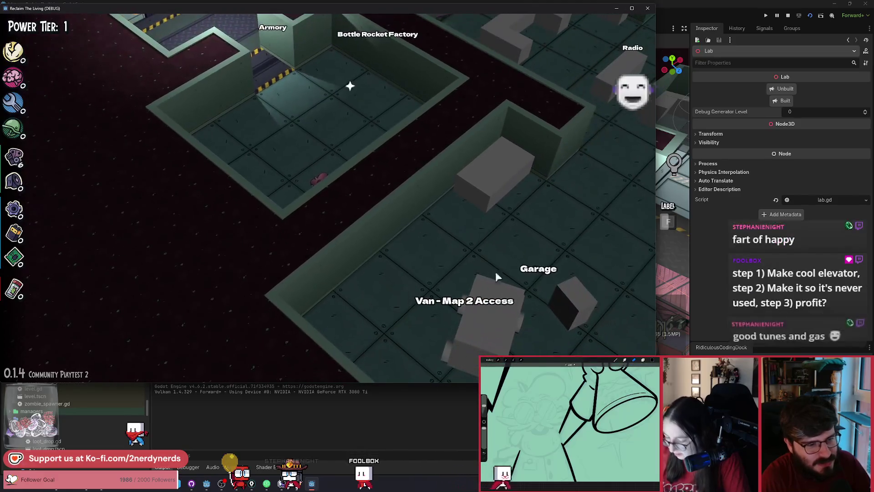
key("s")
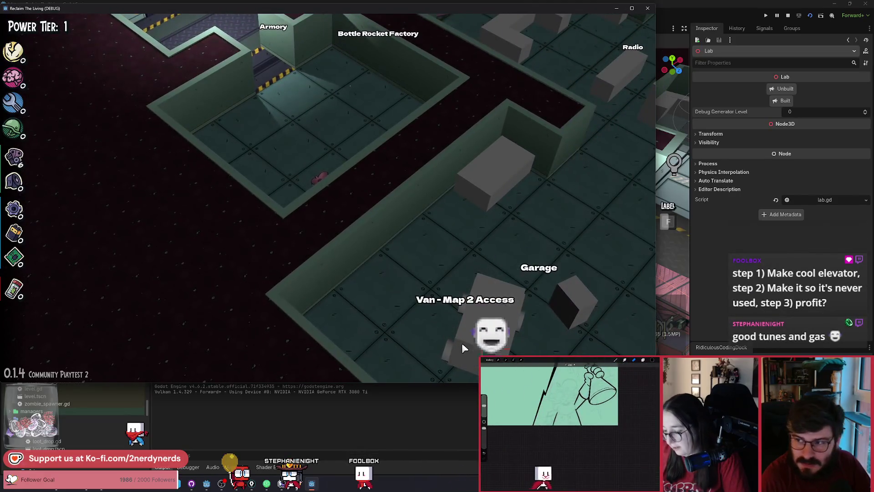
key("a")
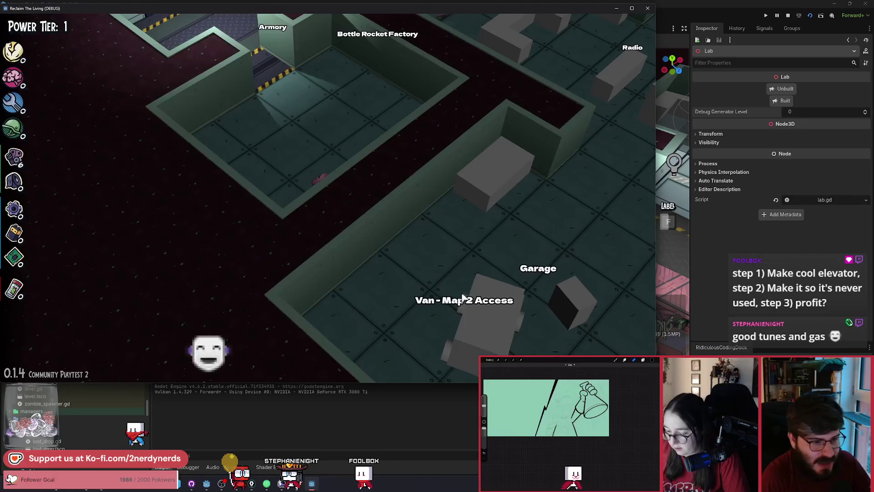
key("a")
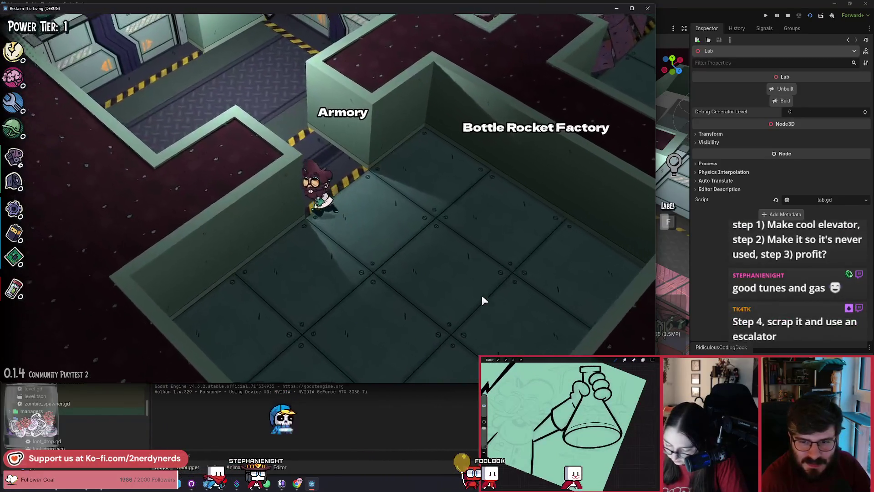
- Walk the scientist north past the Armory and Generator onto The Manor platform, then step off
key("w")
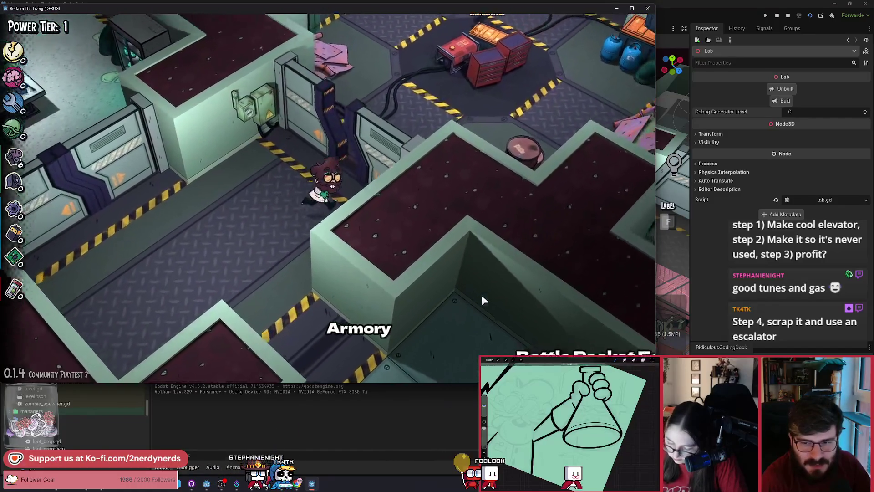
key("w")
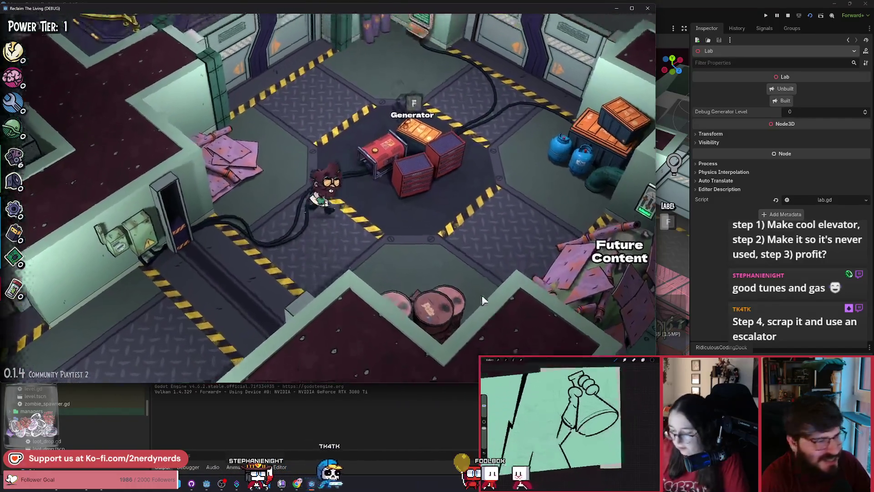
key("w")
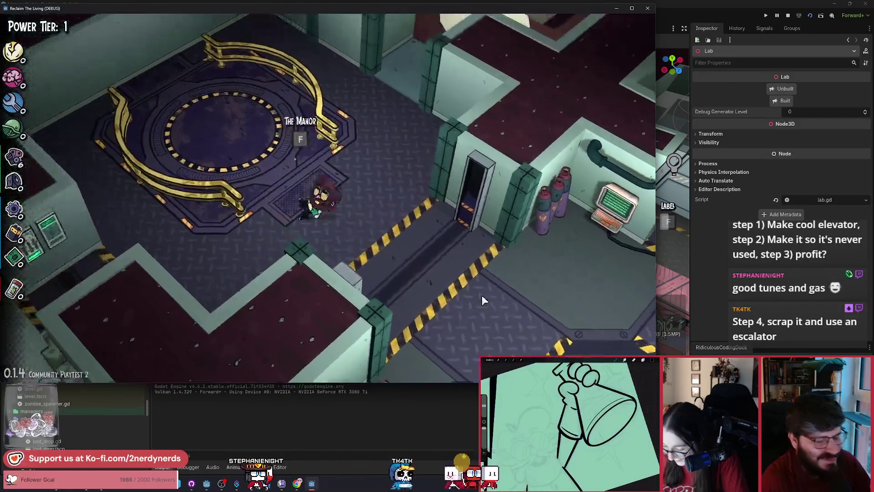
key("w")
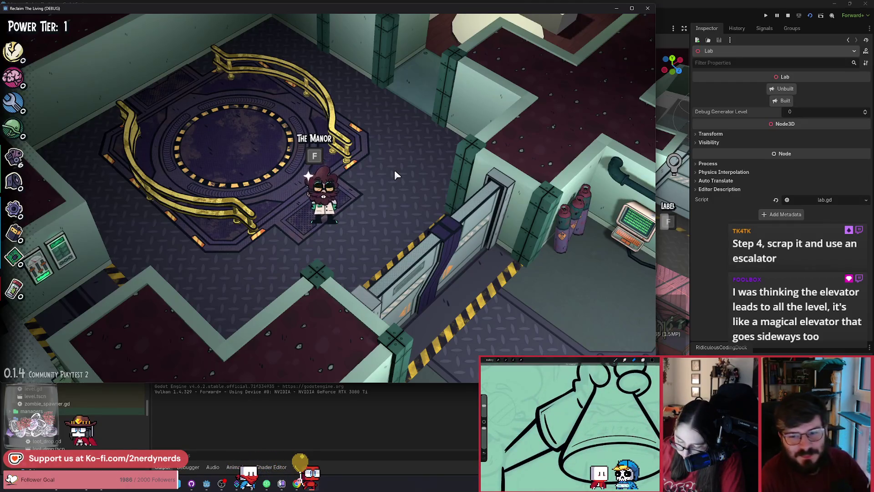
key("d")
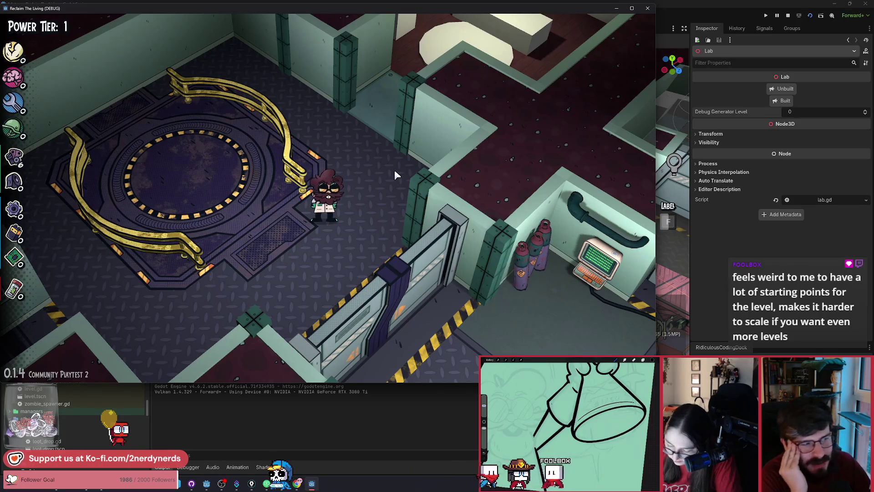
- Walk the scientist back to The Manor portal
key("a")
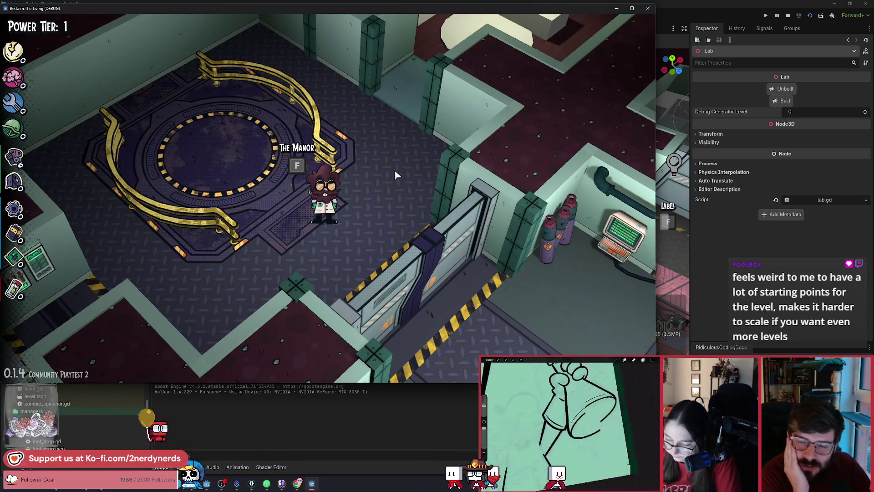
- Walk the scientist from The Manor portal around the lab and past the Generator
key("d")
key("w")
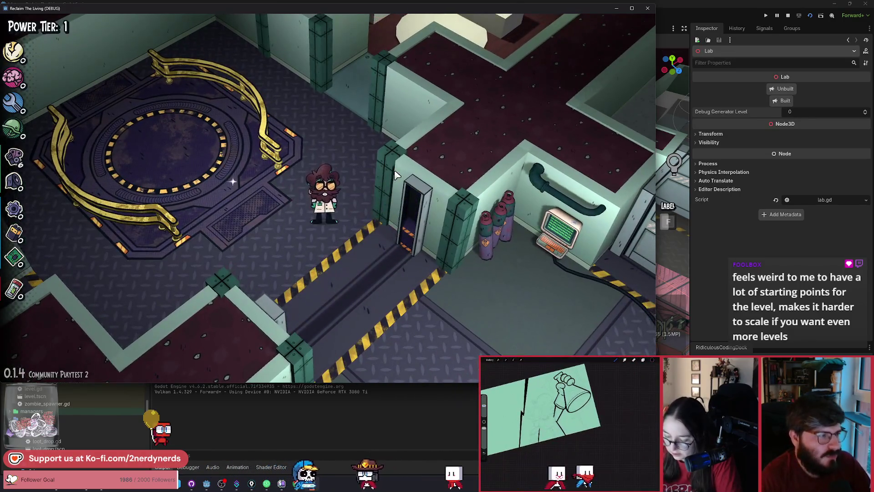
key("a")
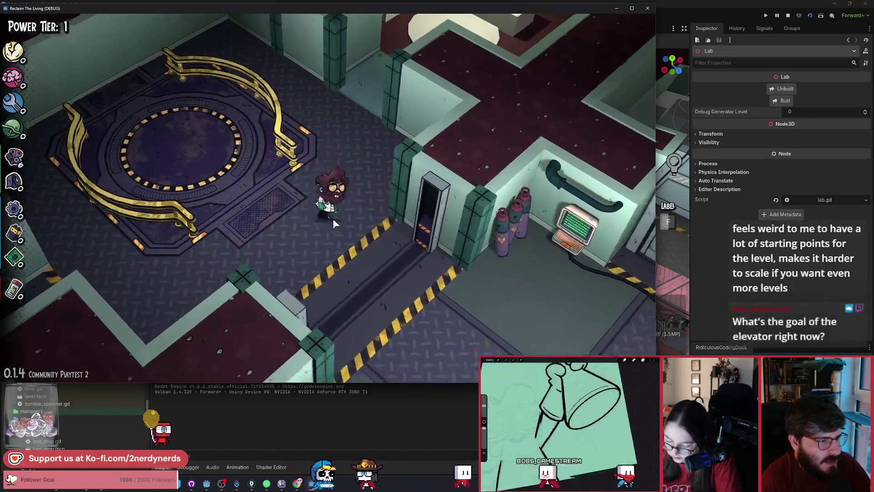
key("s")
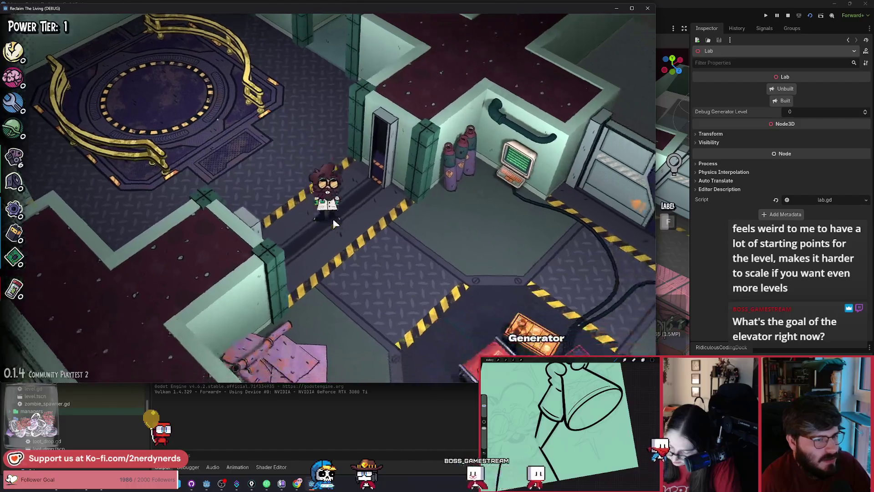
key("d")
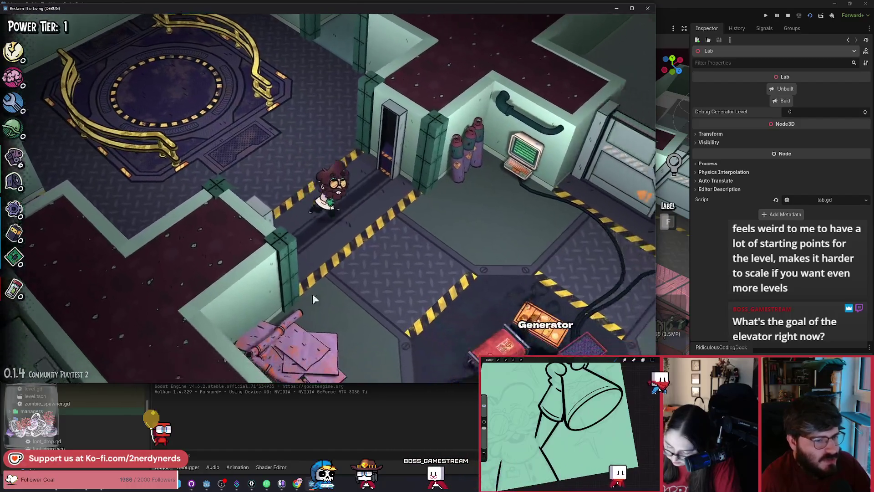
key("d")
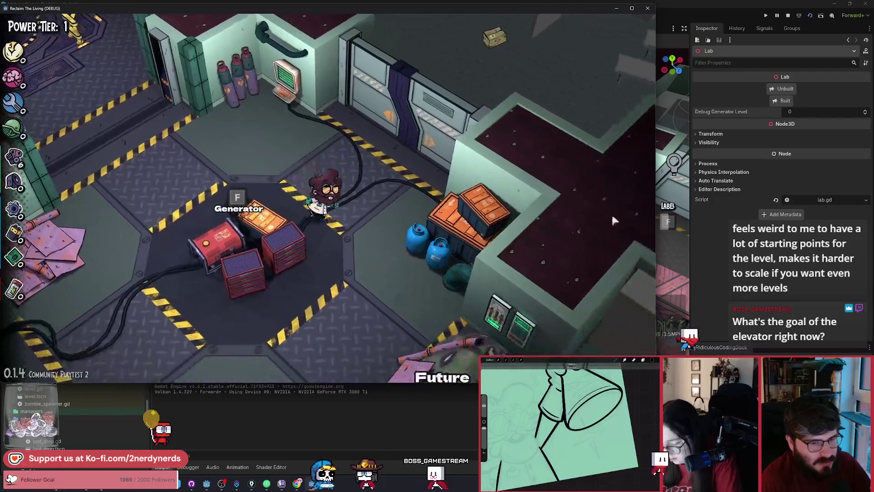
- Zoom out and walk the scientist down past the Armory into the Bottle Rocket Factory
scroll(432, 302, "down", 3)
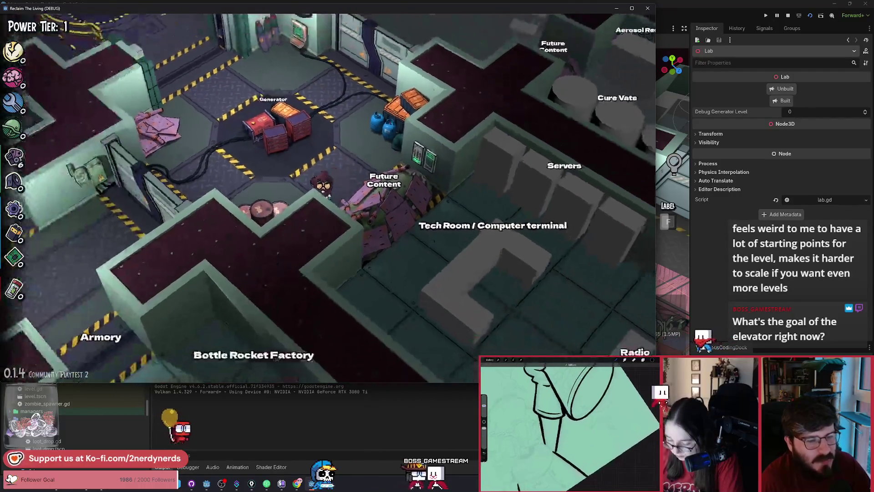
key("s")
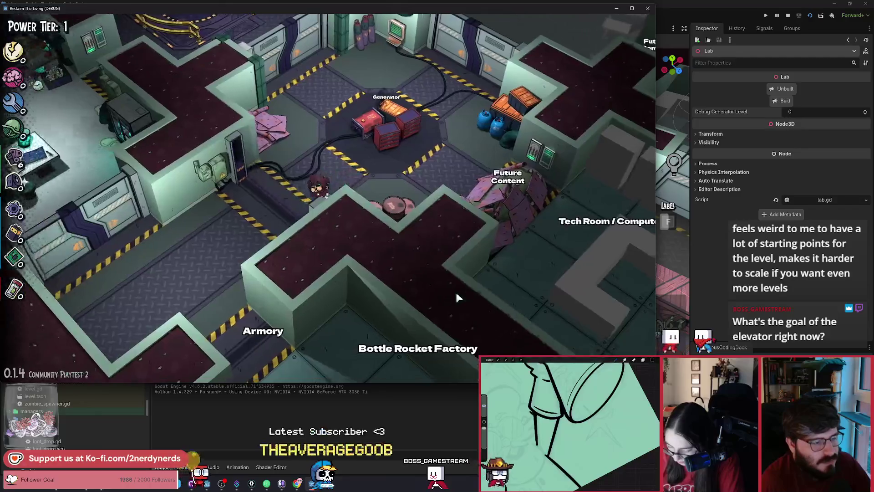
key("s")
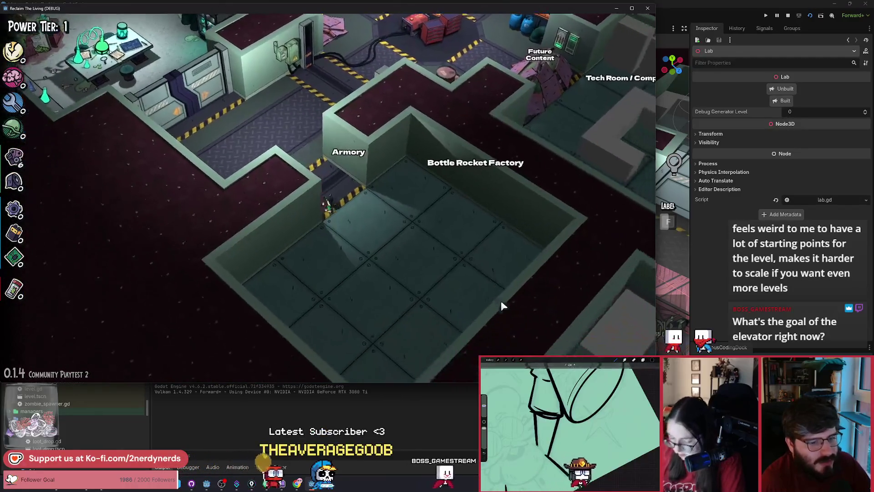
key("s")
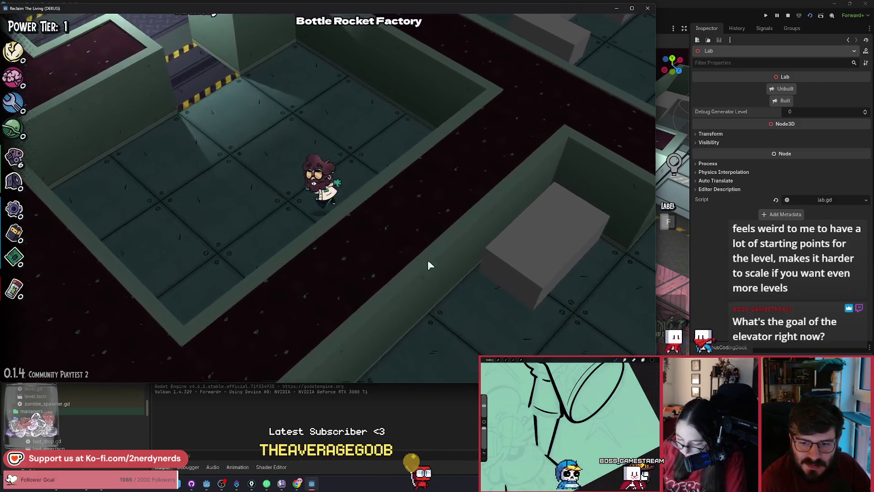
- Walk the scientist back north past the Armory and Generator toward the elevator platform
key("w")
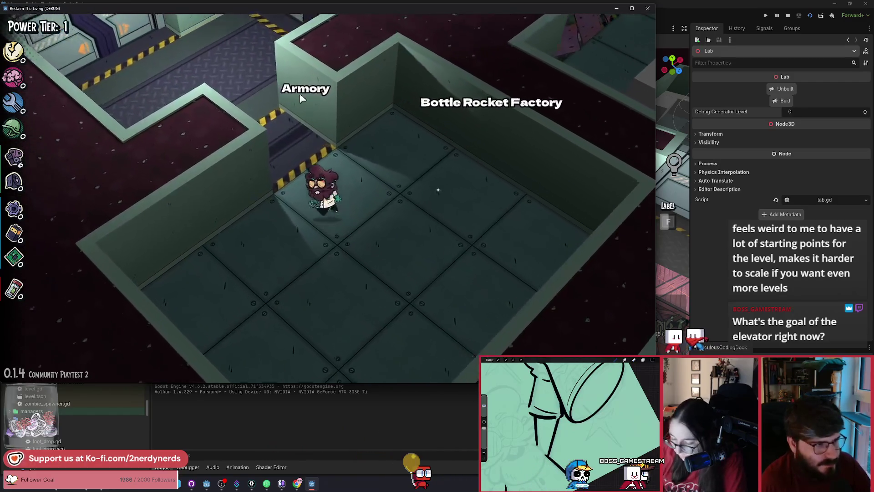
key("w")
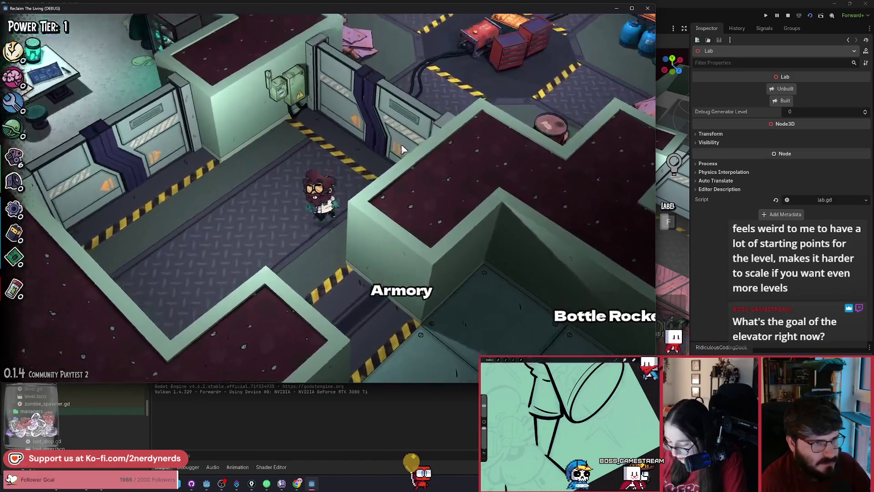
key("w")
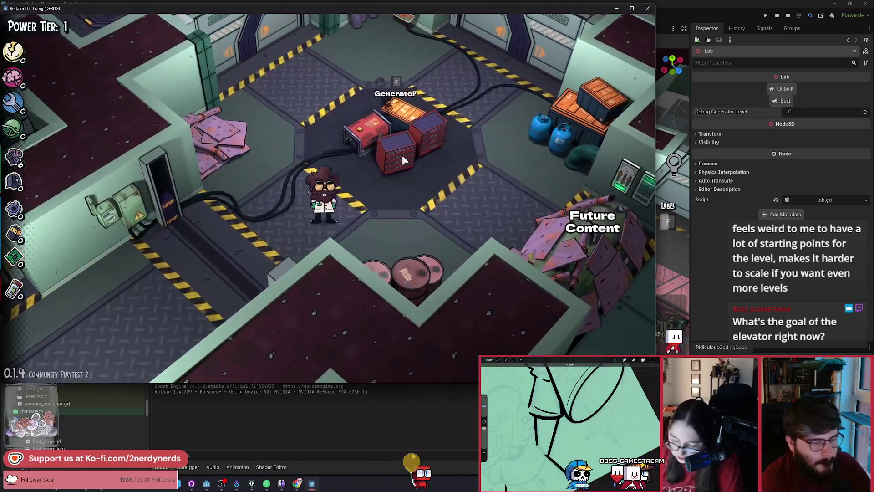
key("w")
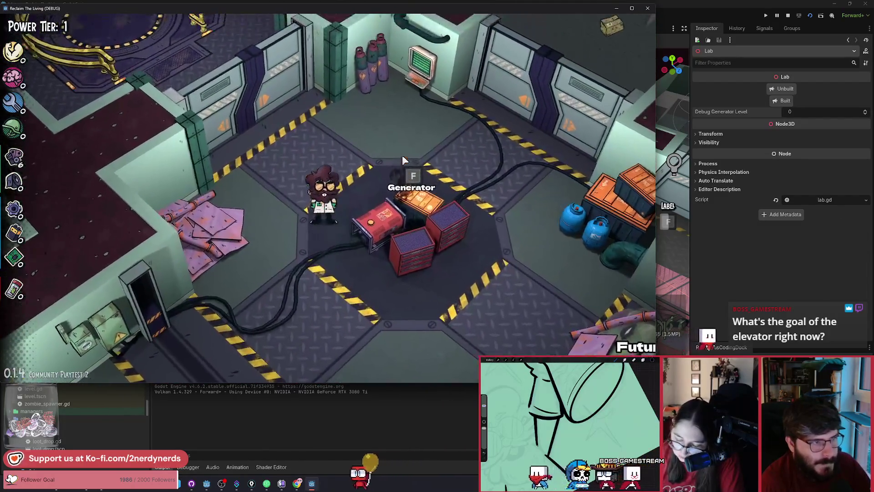
key("a")
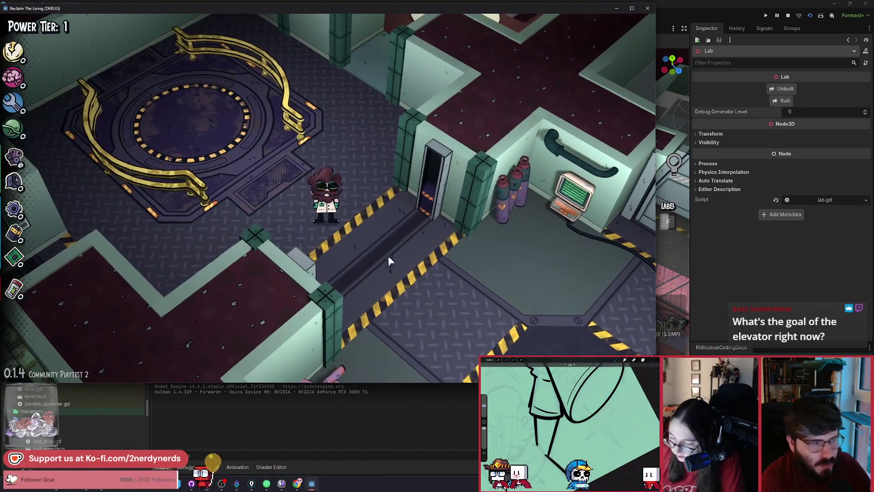
- Walk the scientist between the Generator and The Manor elevator platform
key("d")
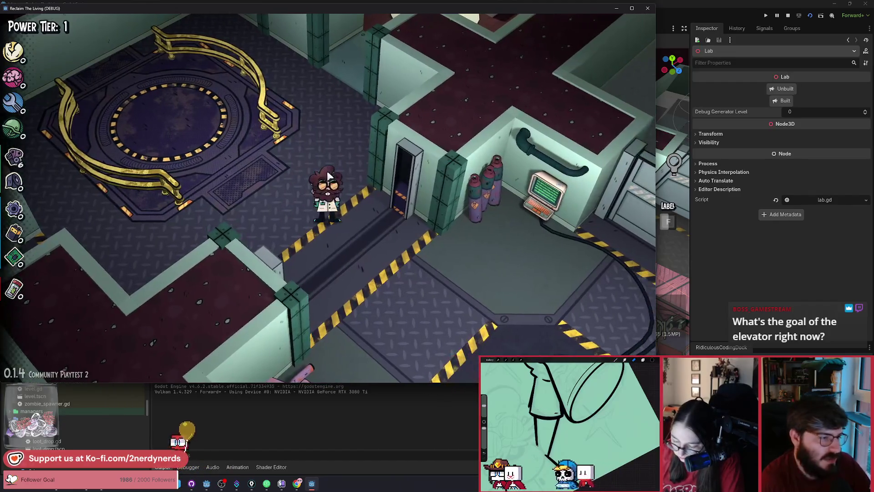
key("s")
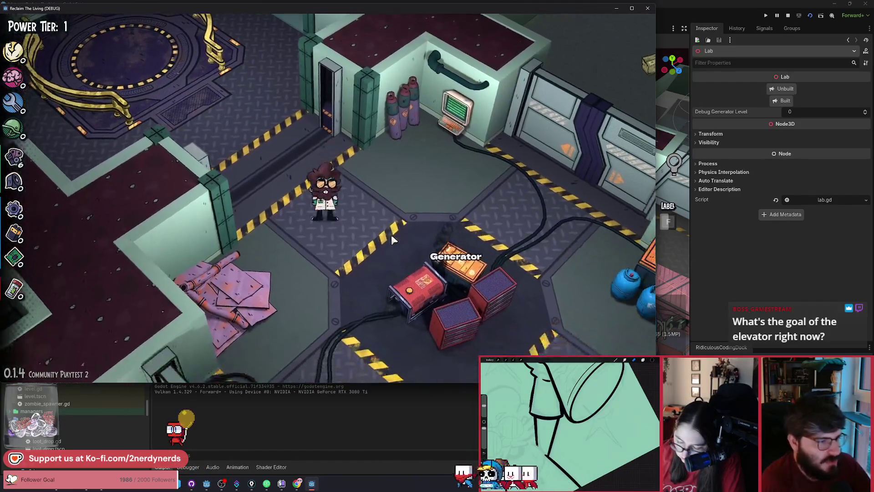
key("a")
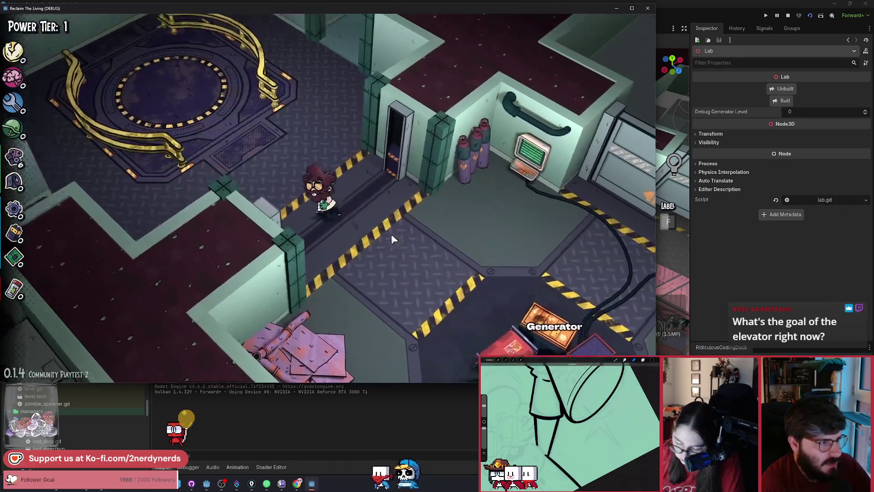
key("d")
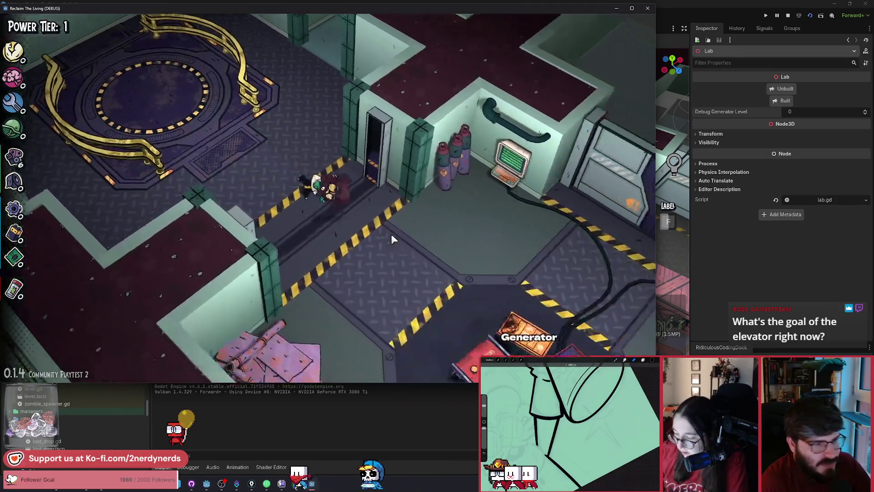
- Walk around the Generator up to the elevator ring, then stop the running game
key("s")
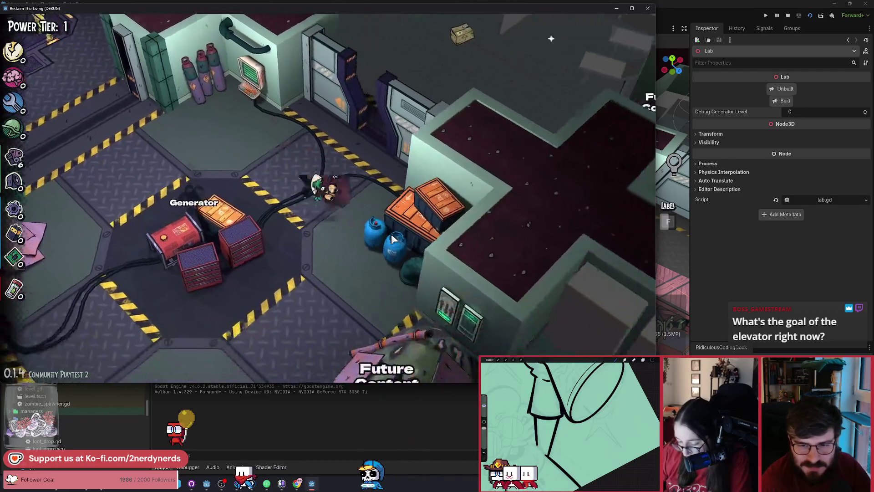
key("a")
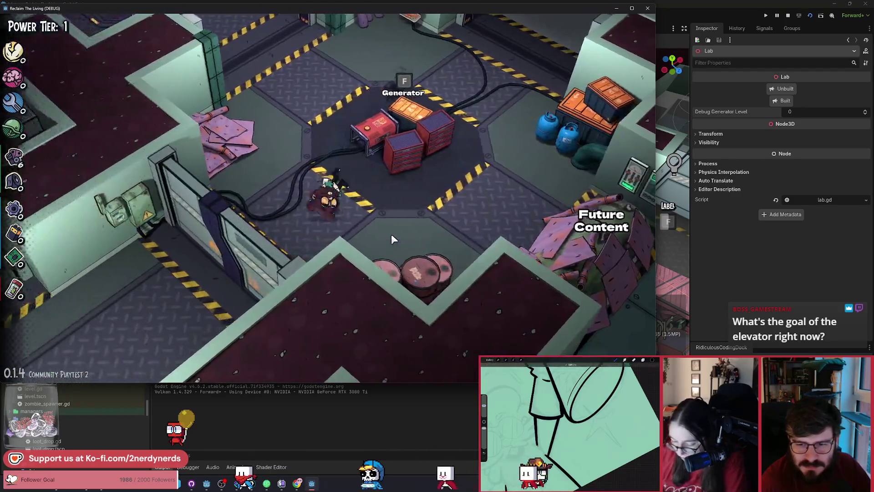
key("w")
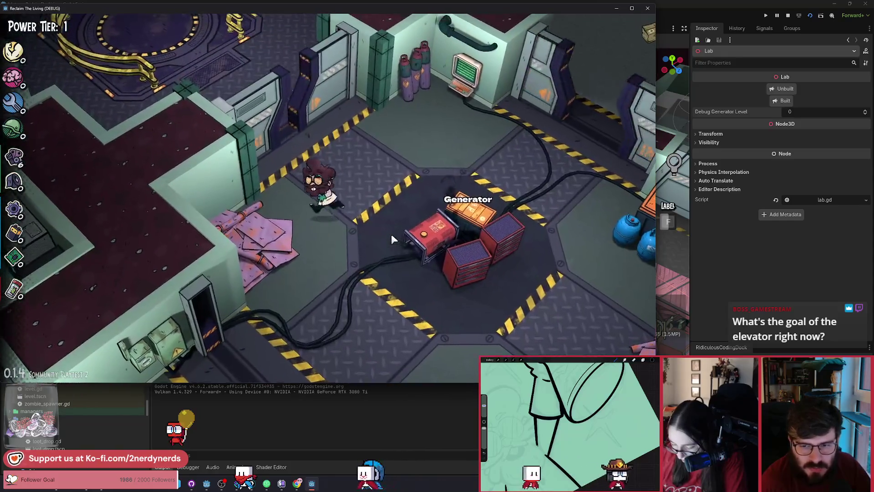
key("w")
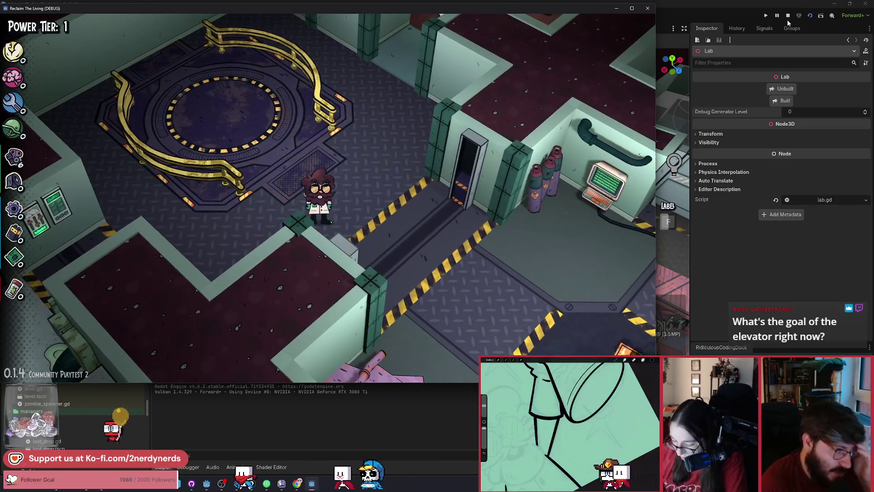
left_click(788, 15)
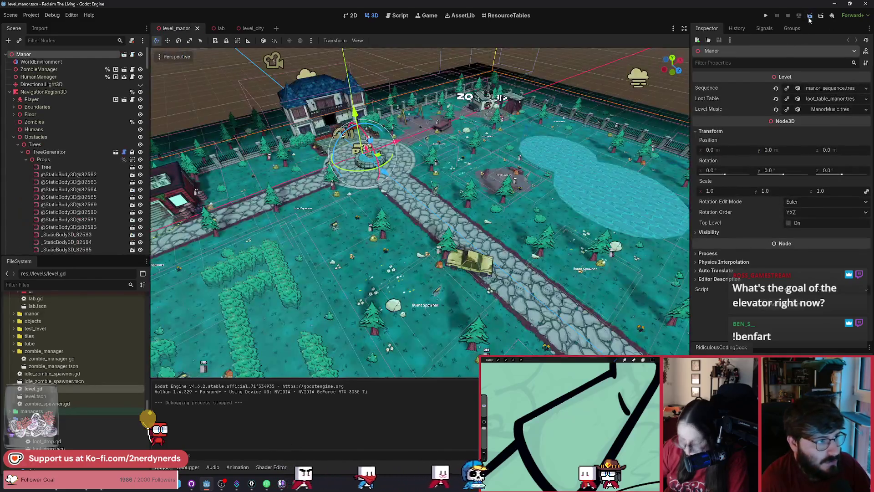
- Run the current scene again, opening a new game at the Pick your Applicator screen
left_click(810, 16)
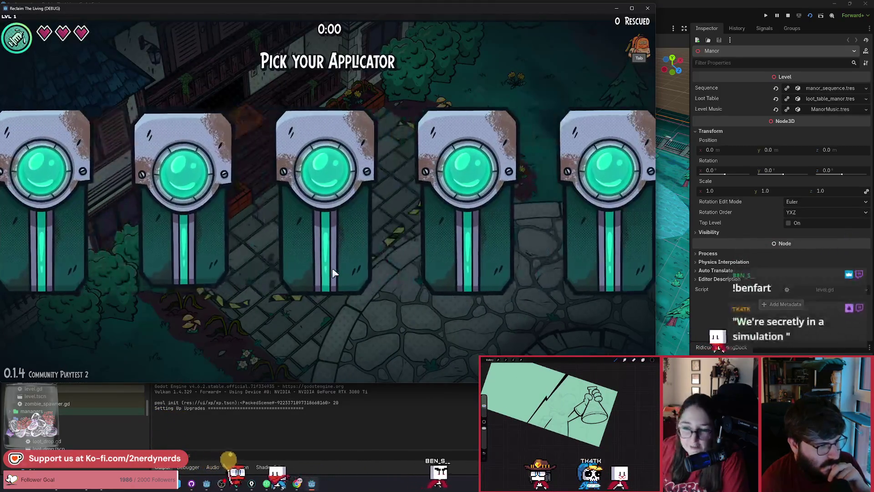
- Start the run with the Dart Gun applicator and walk right off the plaza
left_click(491, 273)
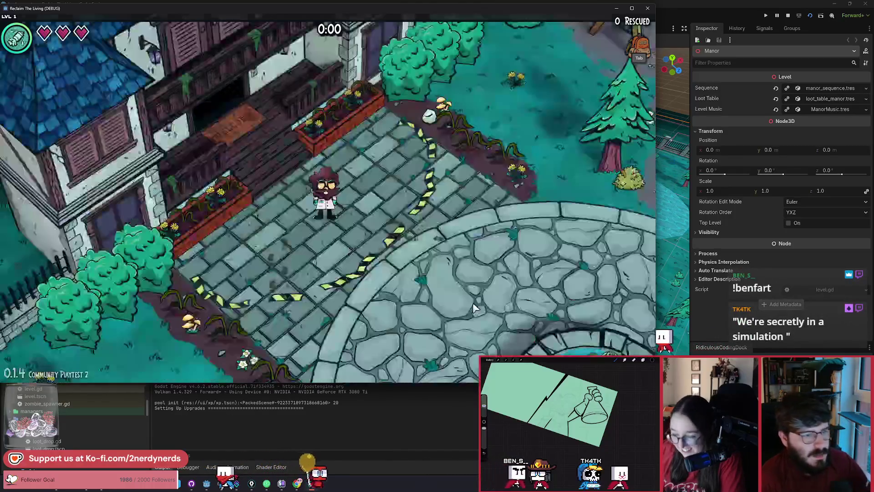
key("d")
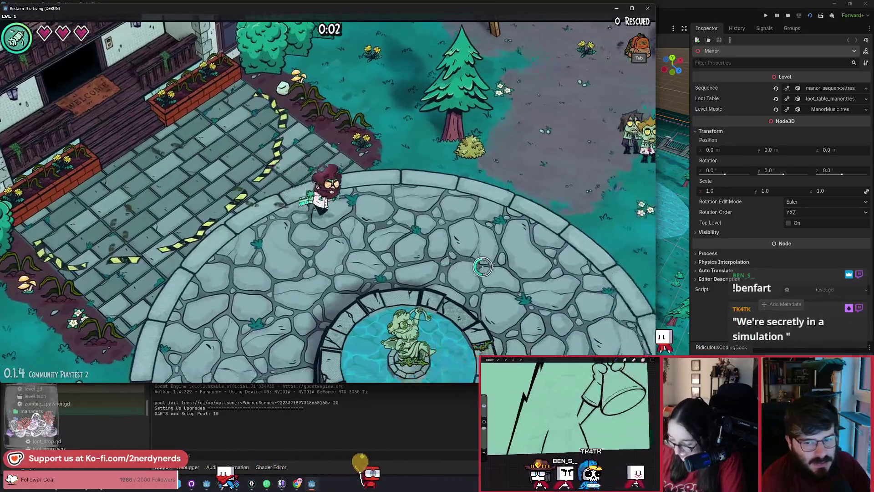
key("d")
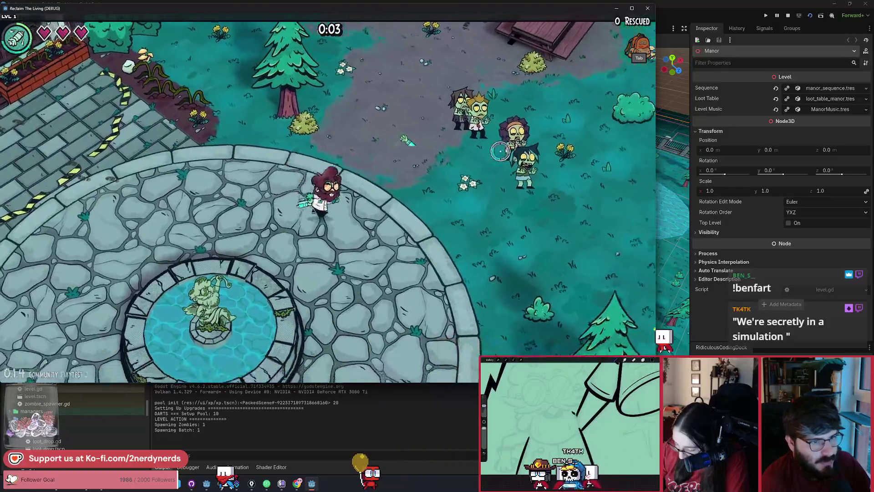
key("d")
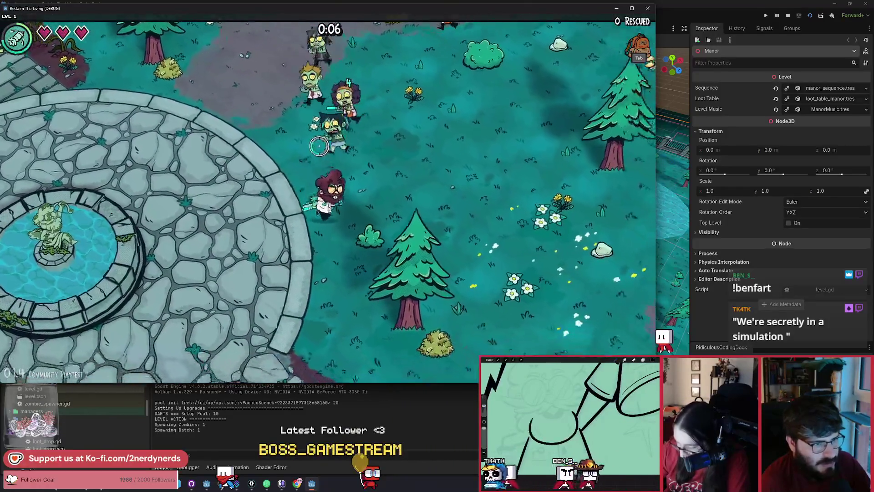
key("d")
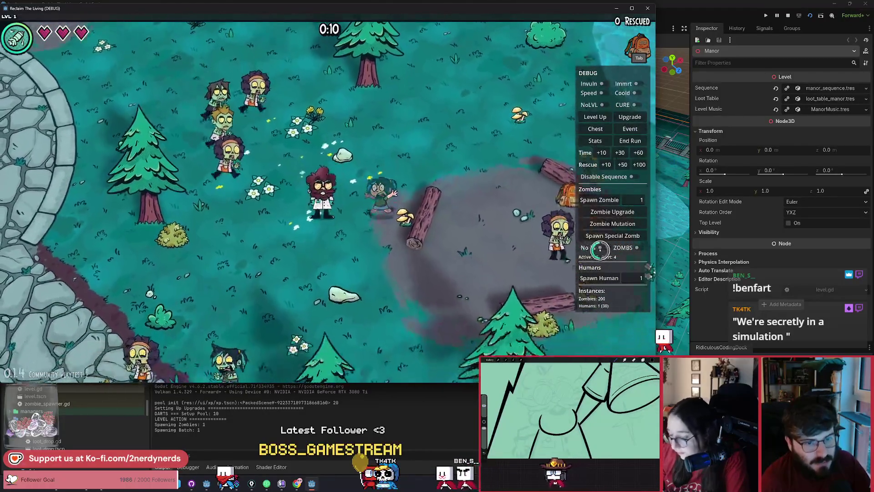
- Remove all zombies with the No Zs debug toggle while walking around
left_click(601, 247)
key("w")
key("a")
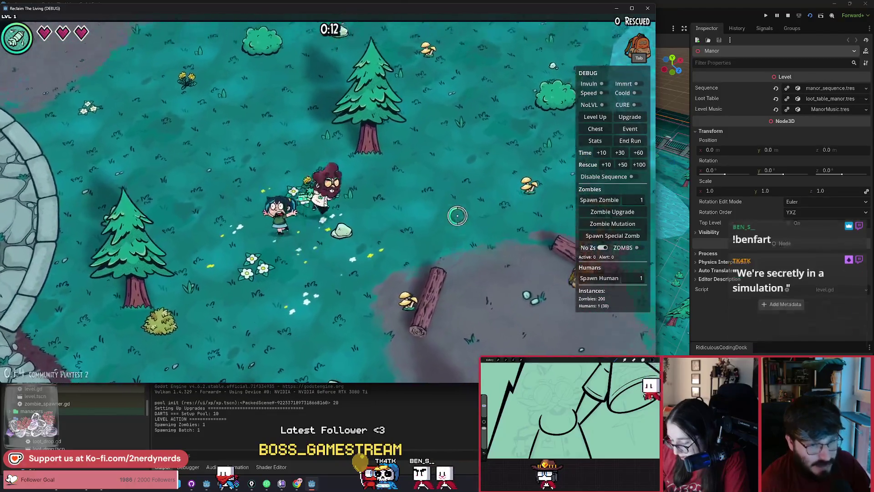
key("a")
key("s")
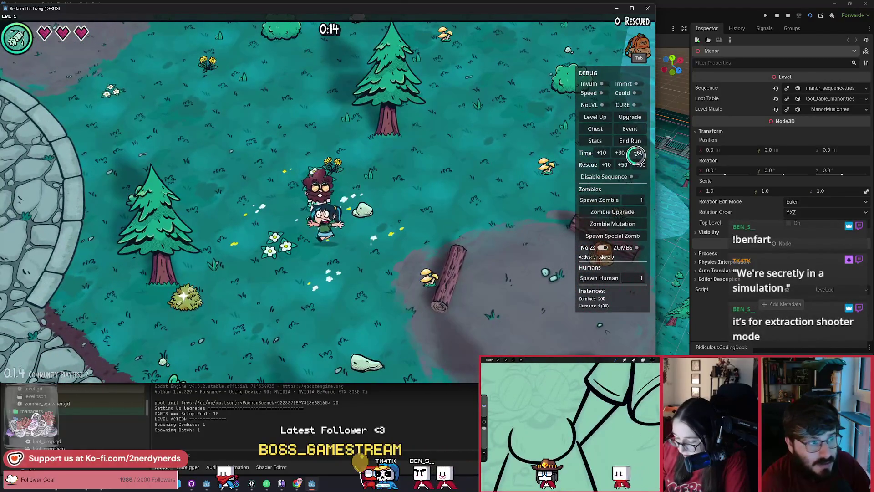
- Add seven minutes to the run timer with the Time +60 debug button
double_click(636, 153)
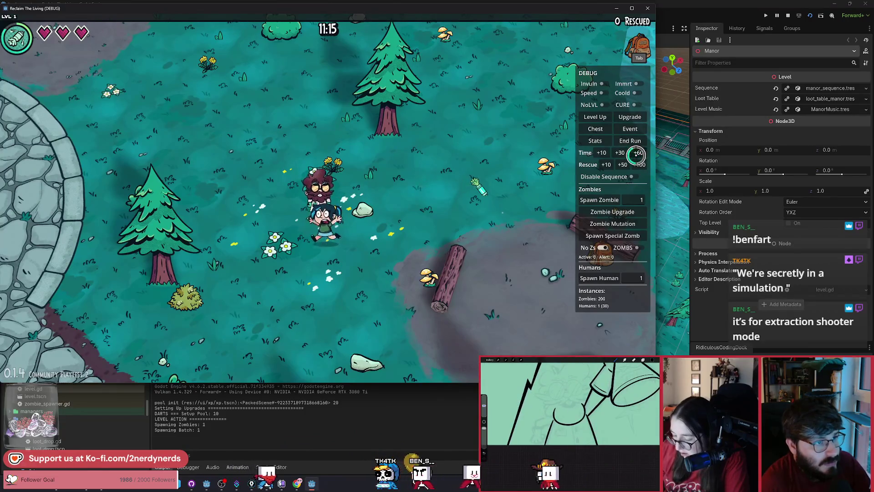
key("d")
left_click(636, 155)
left_click(636, 155)
double_click(636, 155)
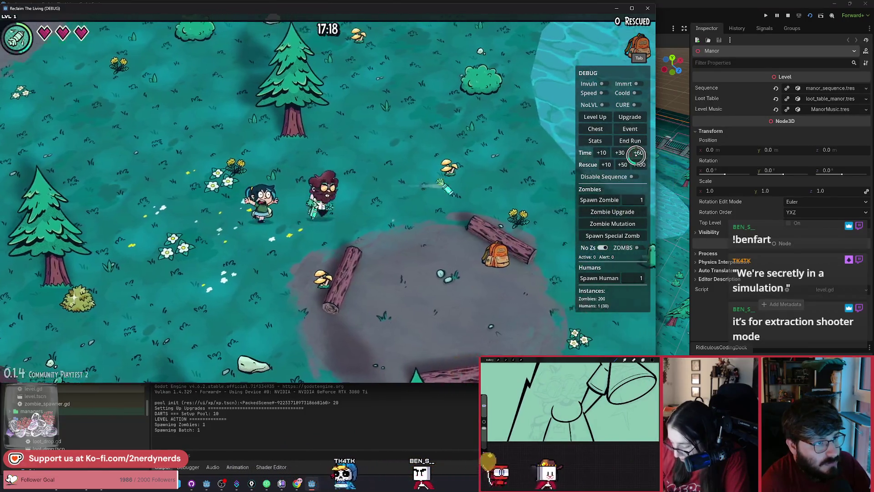
left_click(637, 155)
key("w")
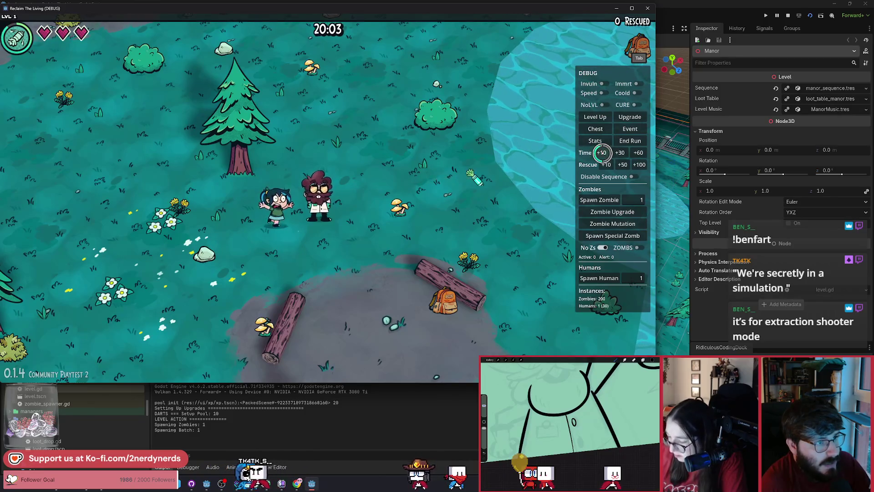
- Walk left past the stone circle behind a tree, then restart the game
key("a")
key("s")
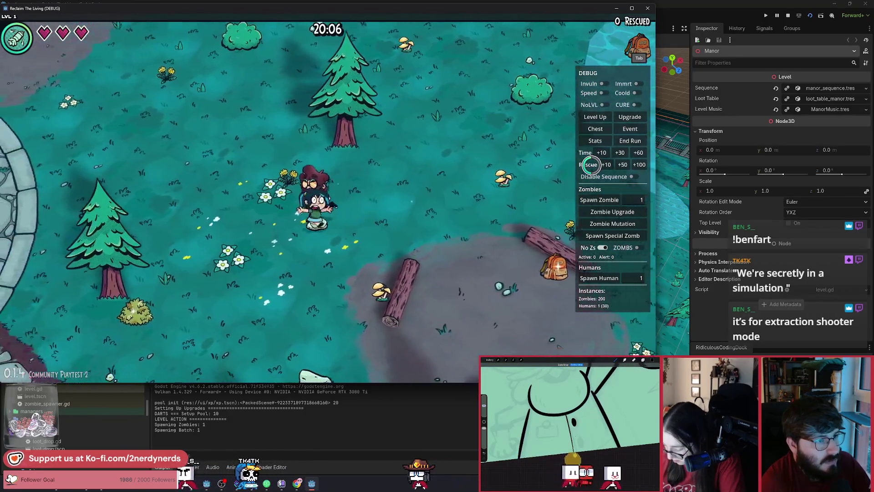
key("a")
key("s")
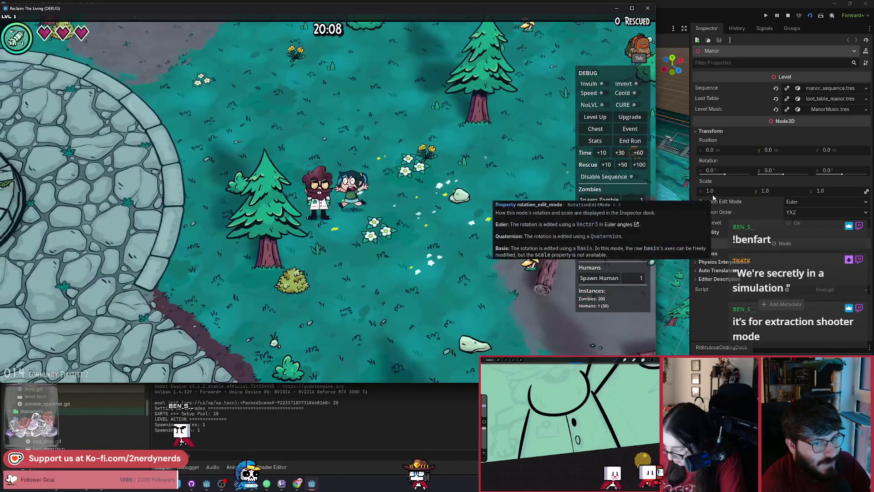
key("a")
key("w")
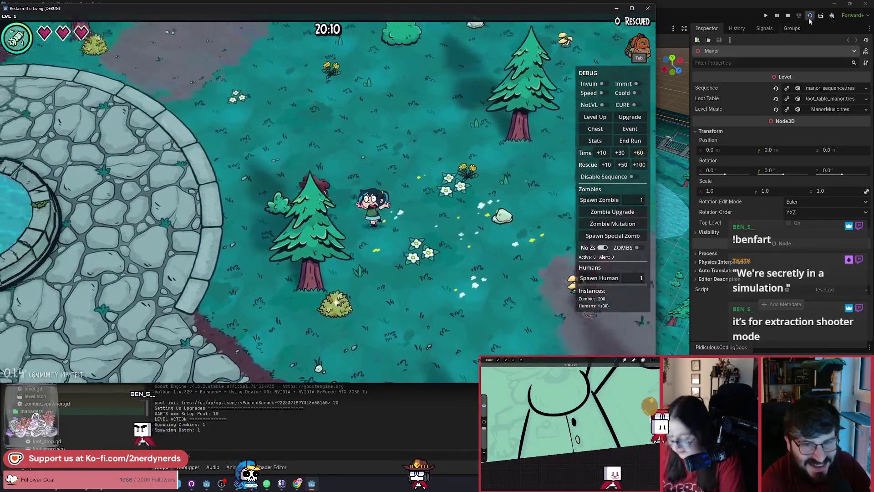
left_click(811, 18)
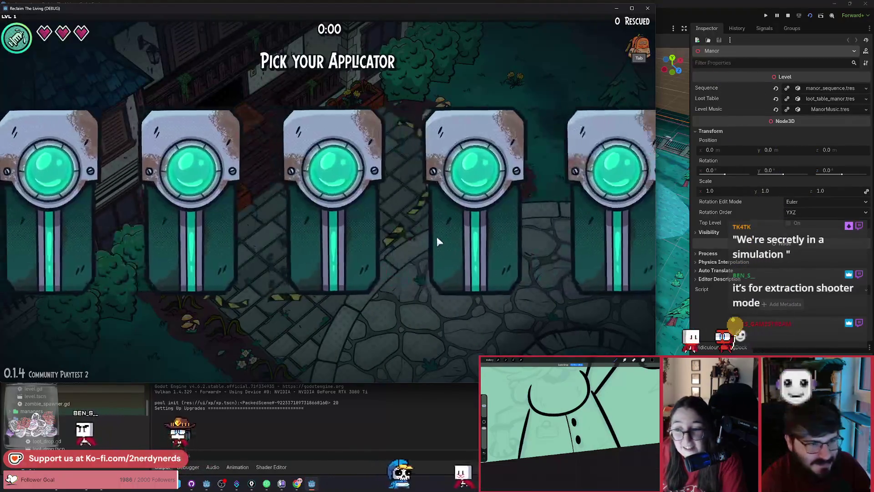
- Start with the Dart Gun applicator and clear all zombies with No Zs
left_click(480, 293)
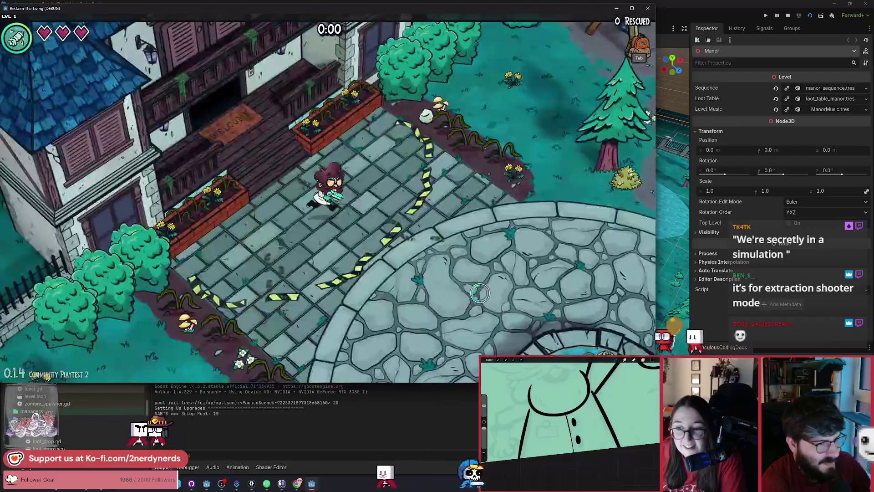
key("d")
key("F1")
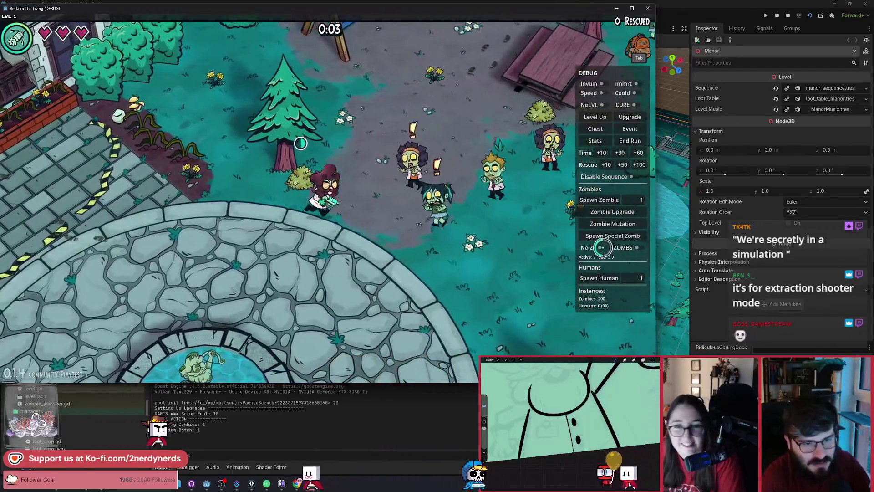
left_click(602, 247)
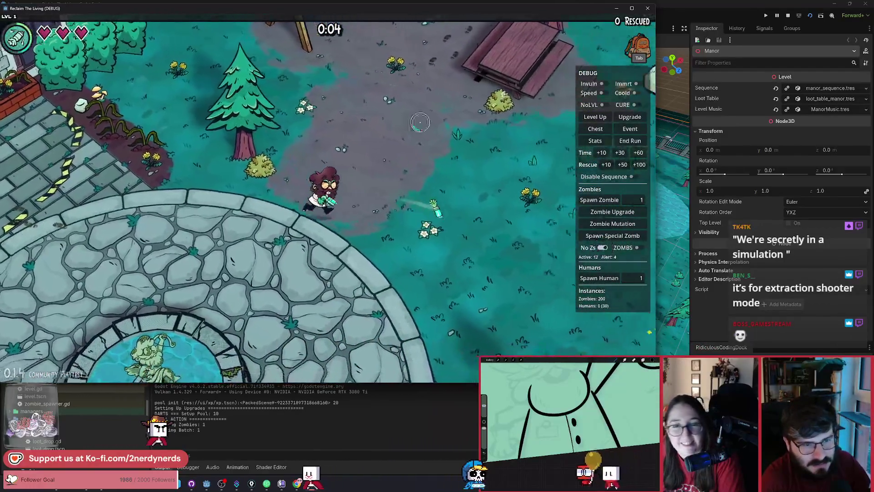
- Keep walking the player right across the Manor until the 20:00 Location Overrun wave
key("d")
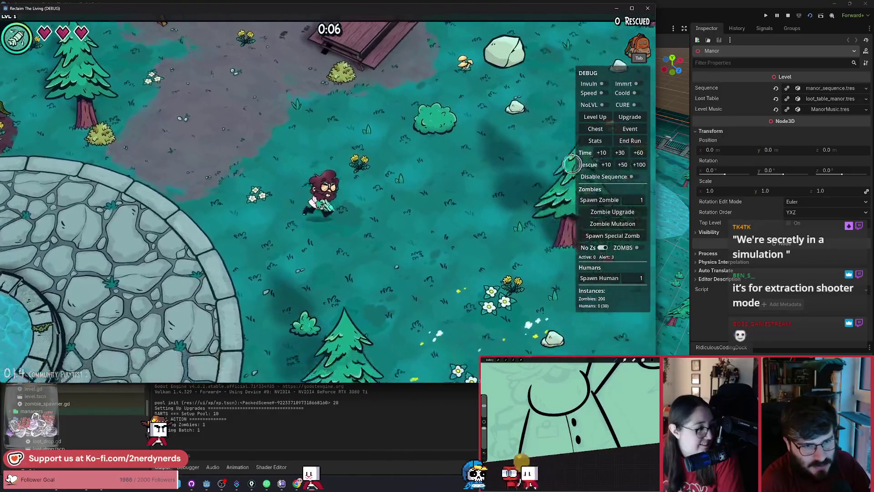
key("d")
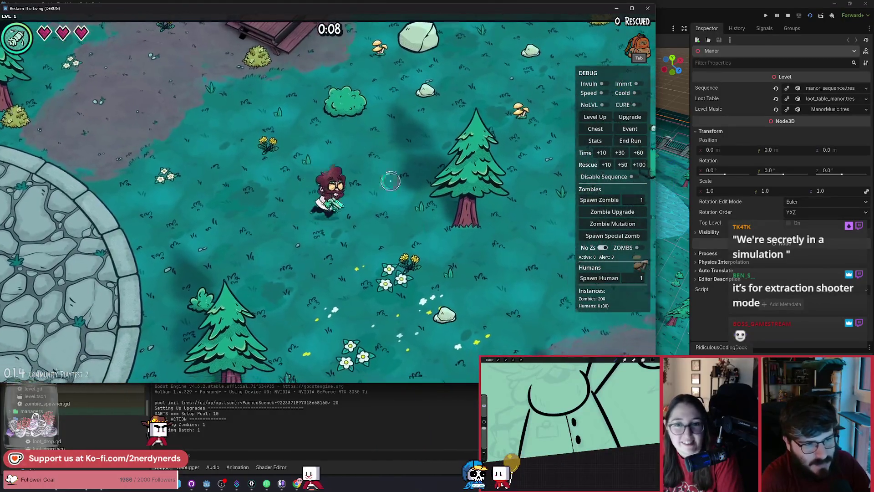
key("d")
key("s")
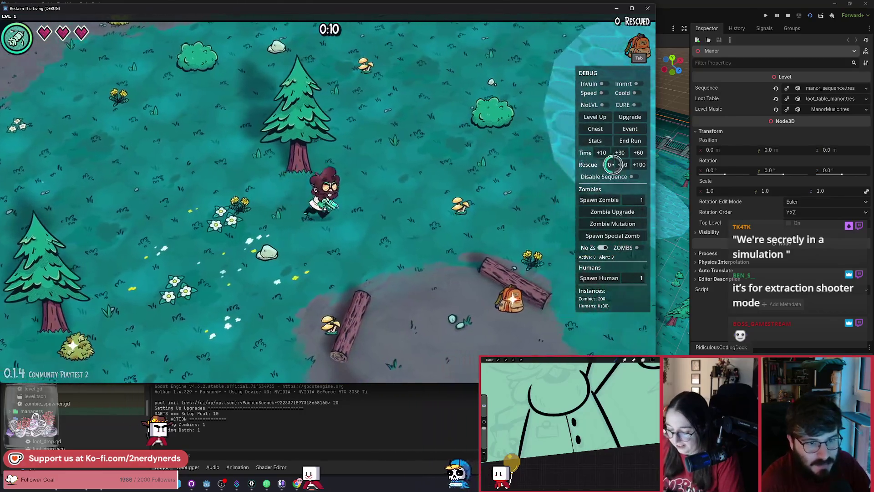
key("d")
key("w")
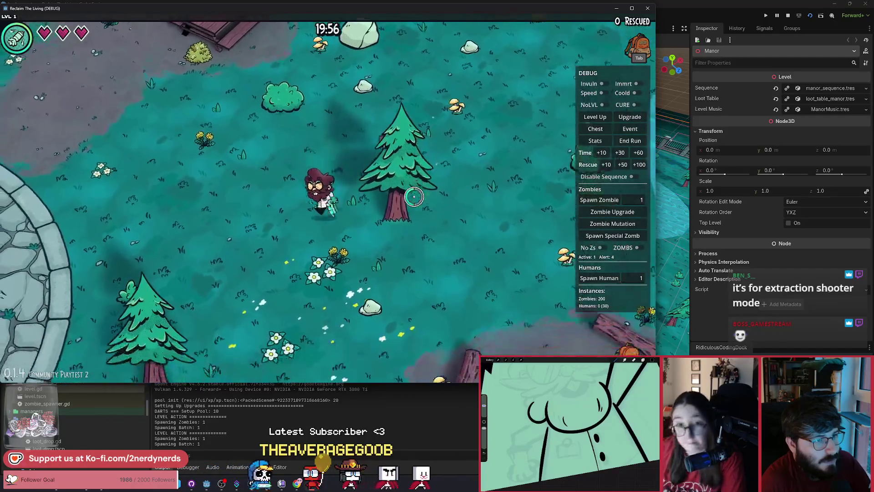
key("s")
key("d")
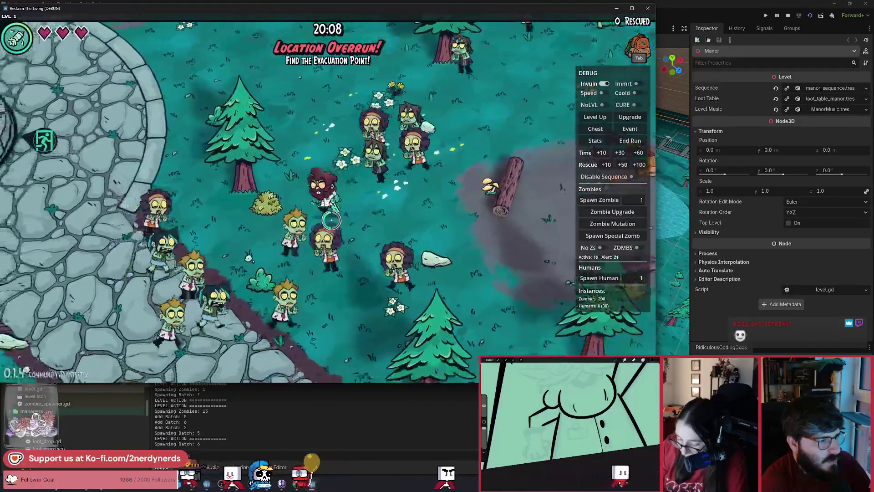
- Walk the player left through the zombie horde and around the fountain
key("a")
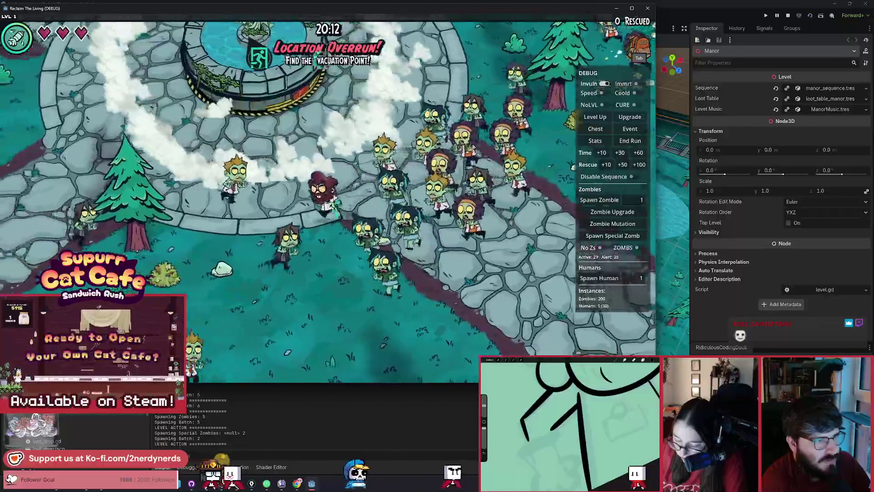
key("a")
key("w")
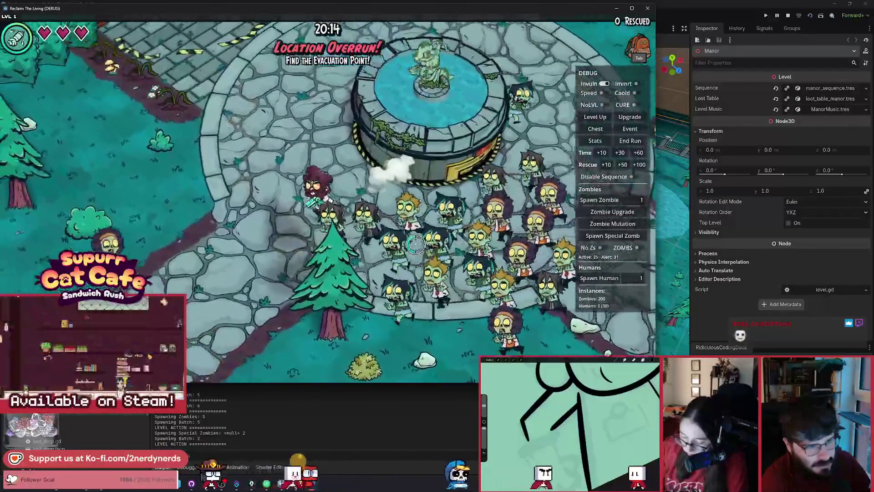
key("a")
key("s")
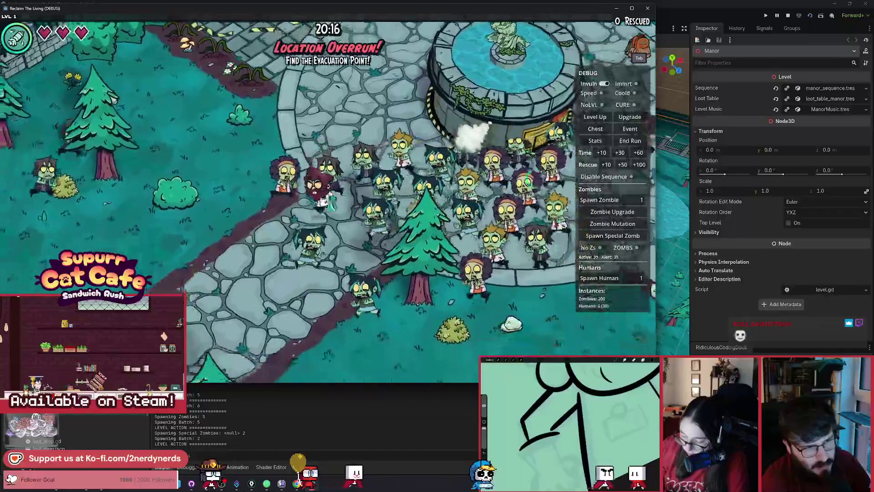
key("s")
key("d")
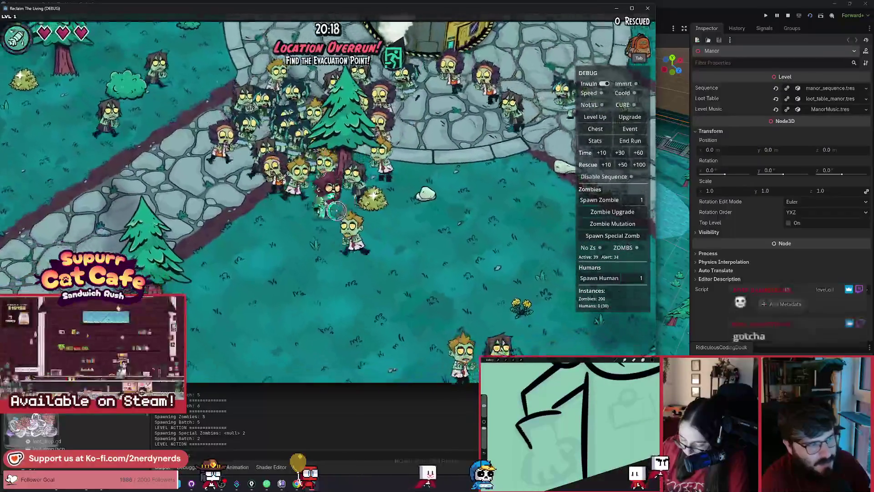
- Enter the fountain door to evacuate at 20:28, then return to the lab
key("d")
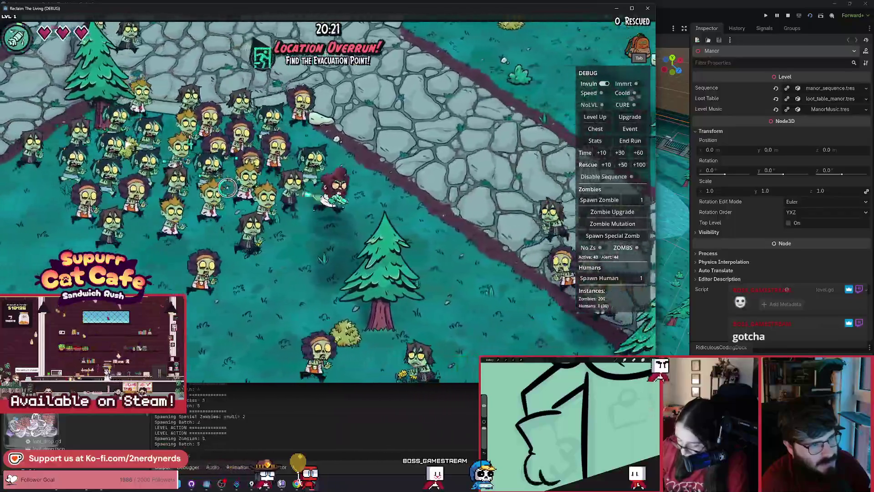
key("w")
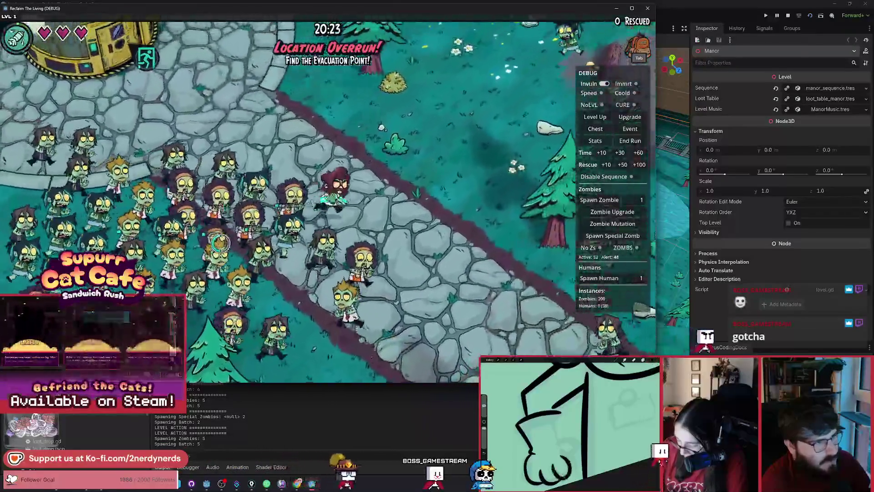
key("w")
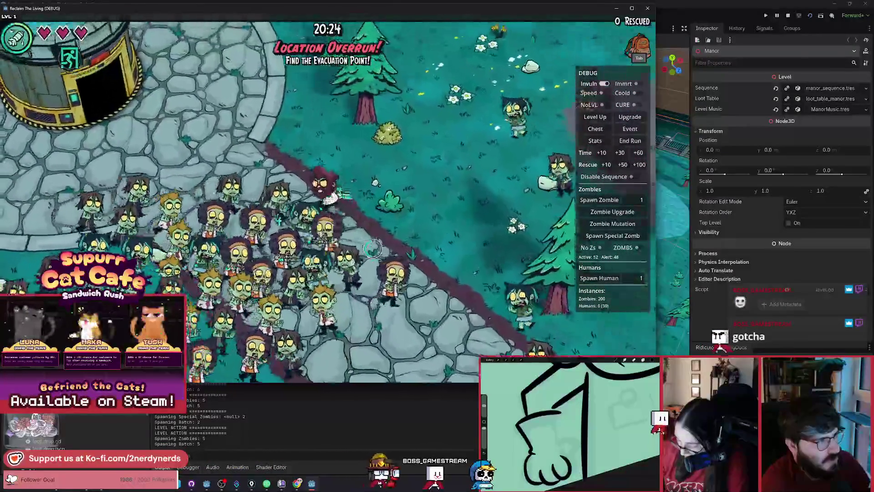
key("a")
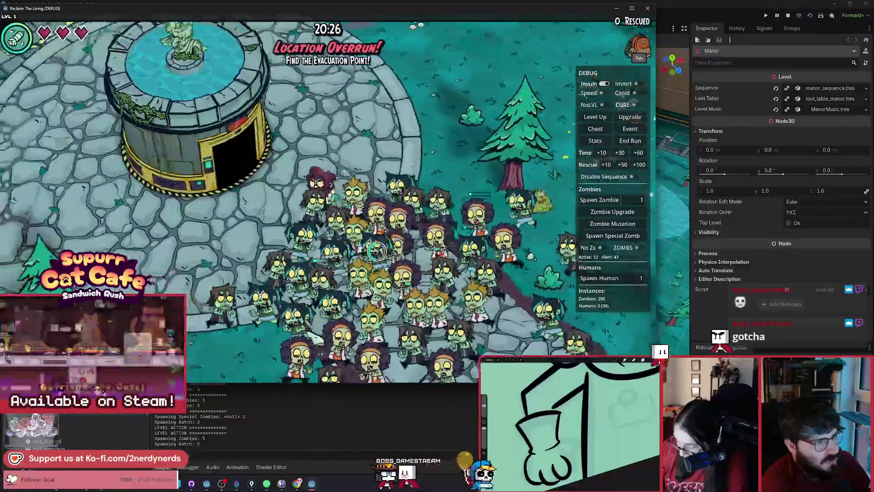
key("w")
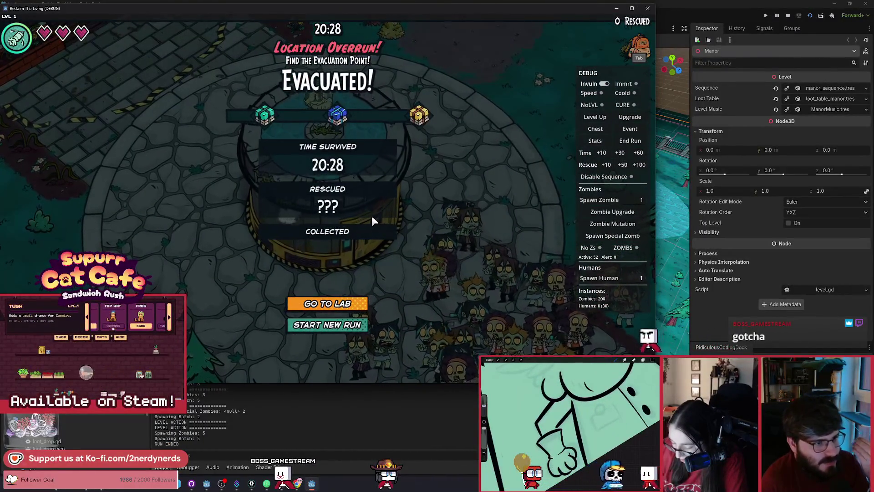
left_click(326, 303)
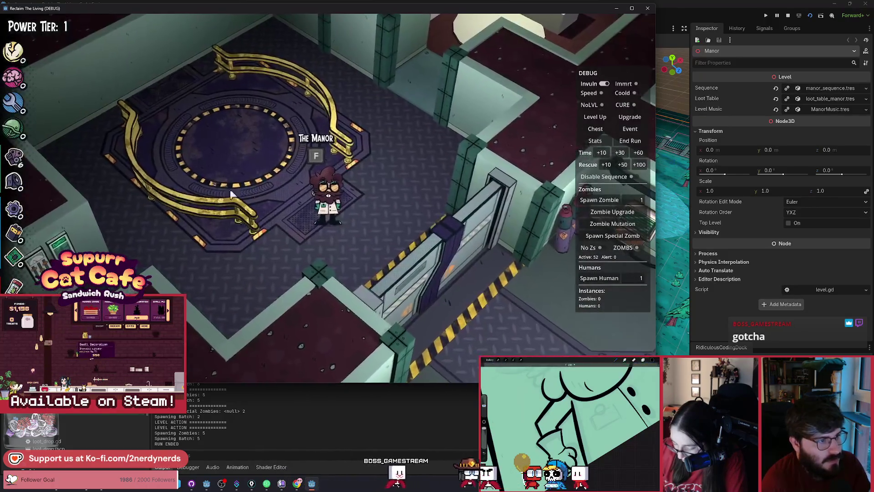
key("alt+Tab")
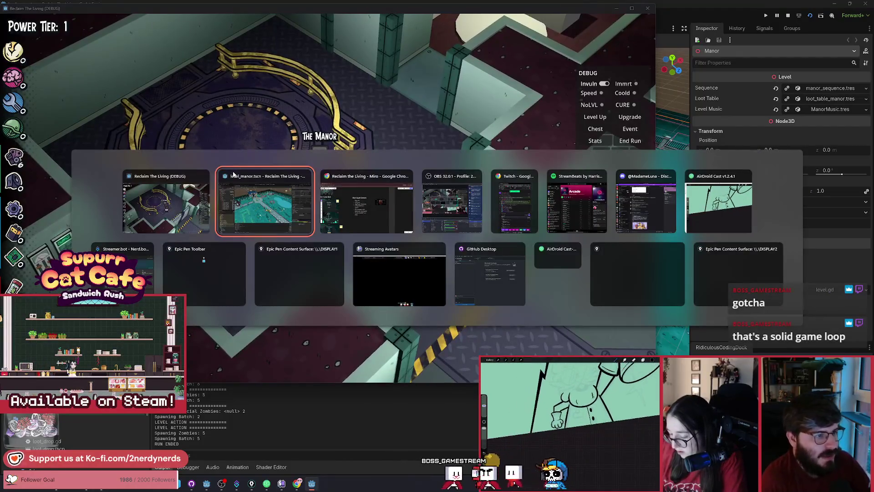
- In the editor's lab scene, undo the debug generator level and player move edits, then save
left_click(255, 205)
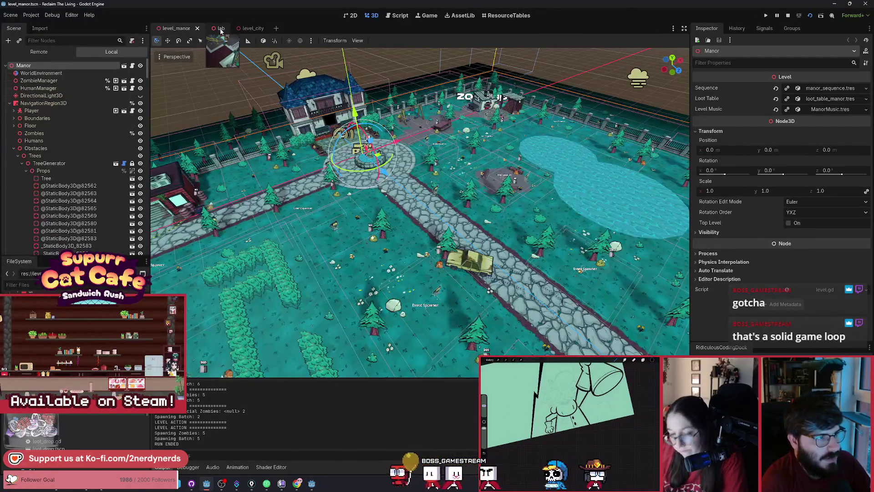
left_click(221, 29)
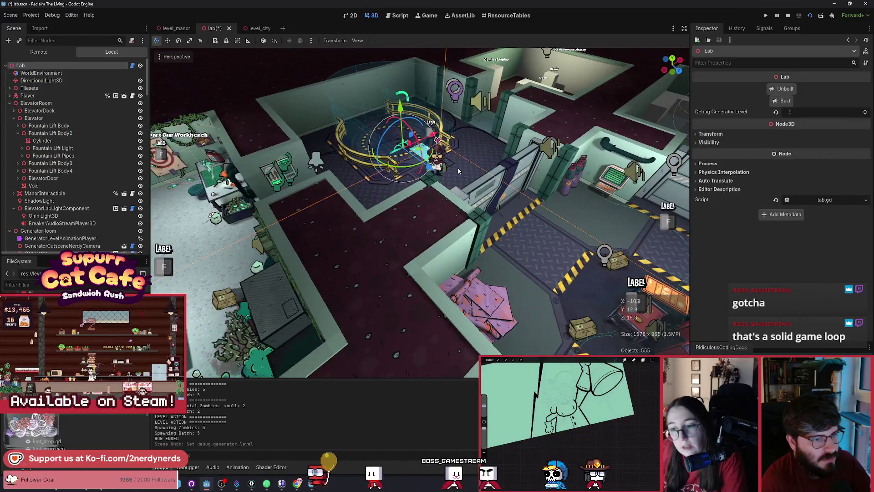
key("ctrl+shift+z")
scroll(458, 170, "up", 3)
key("ctrl+z")
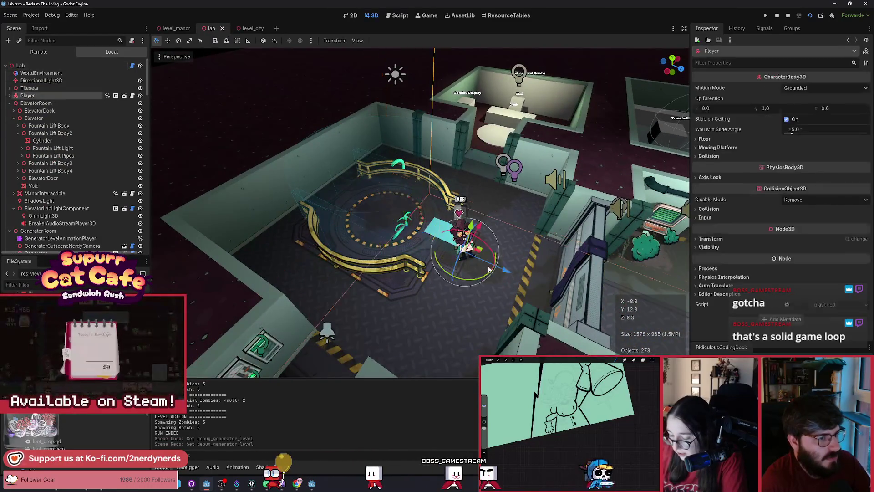
left_click(270, 95)
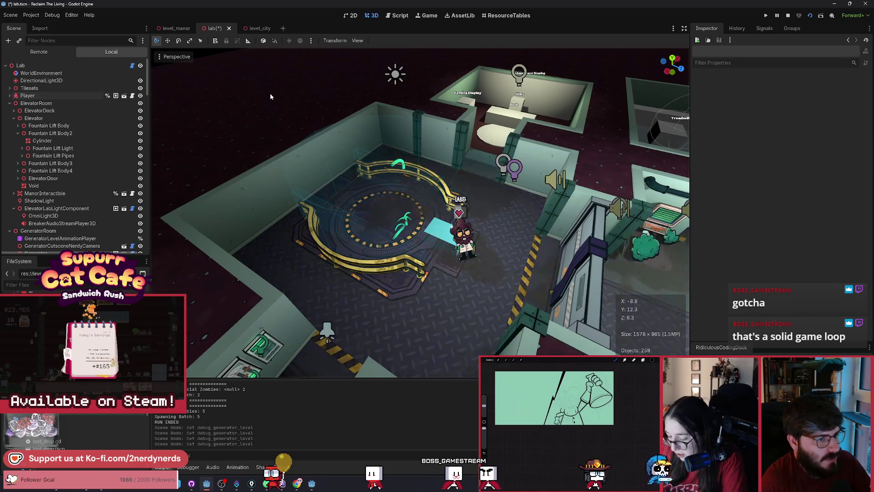
key("ctrl+z")
key("ctrl+z")
key("ctrl+s")
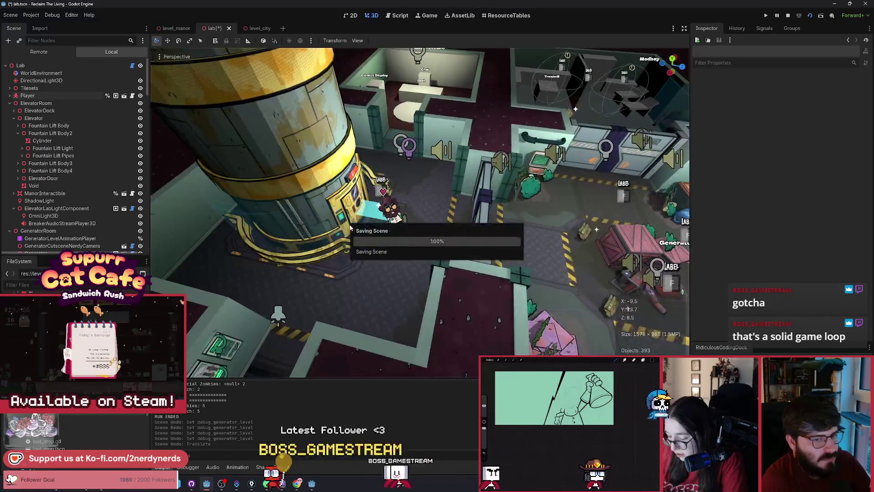
scroll(419, 212, "down", 5)
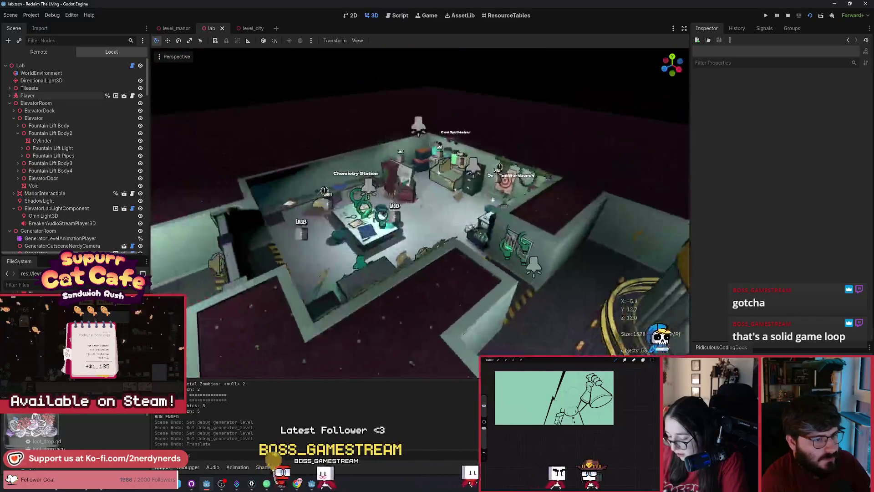
scroll(420, 213, "up", 5)
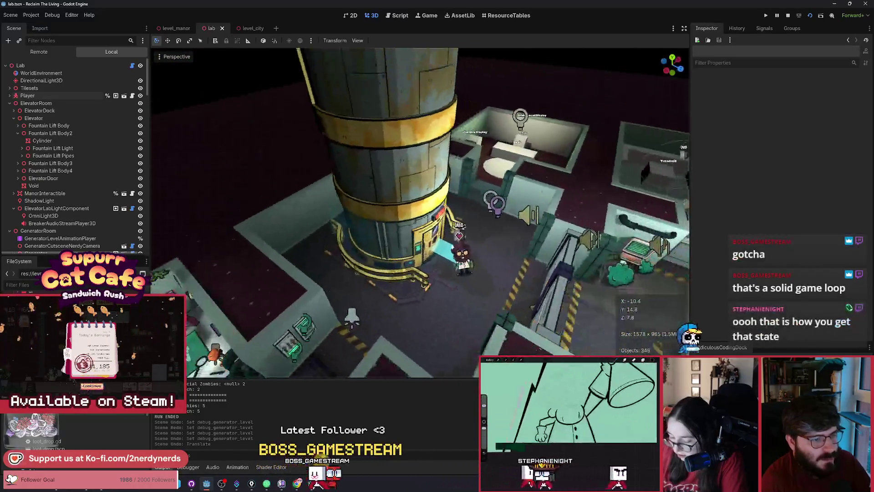
scroll(420, 212, "up", 3)
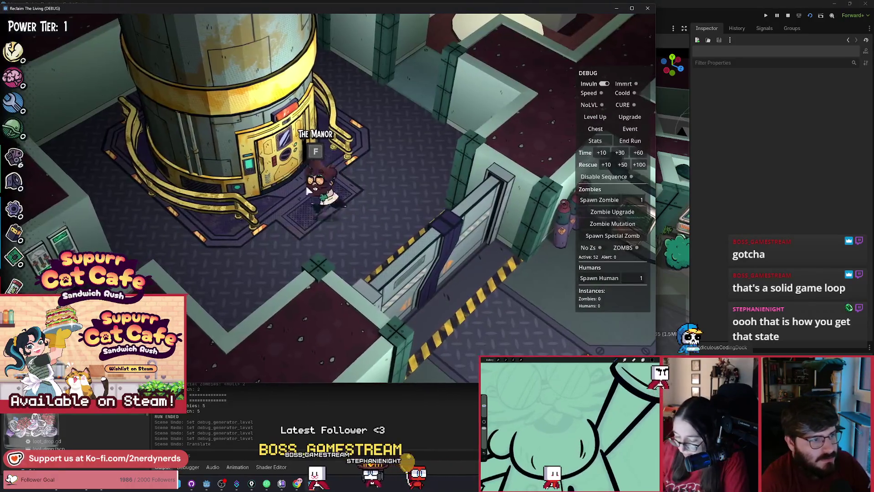
key("a")
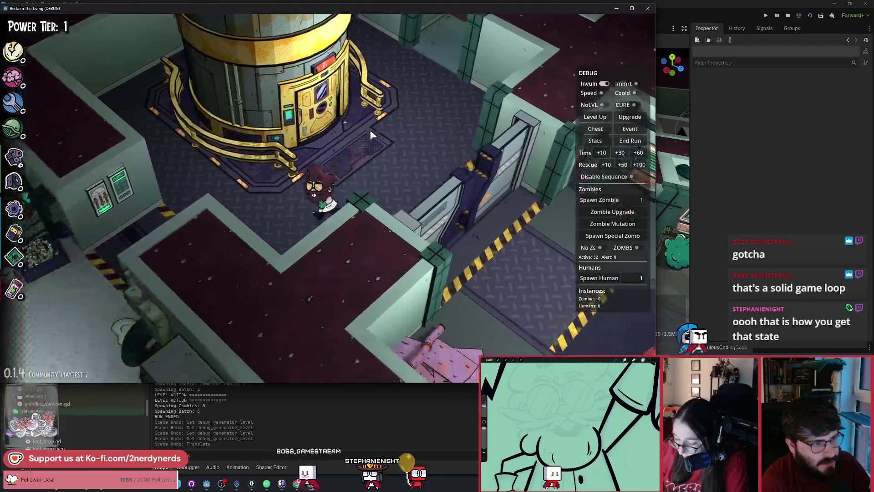
key("a")
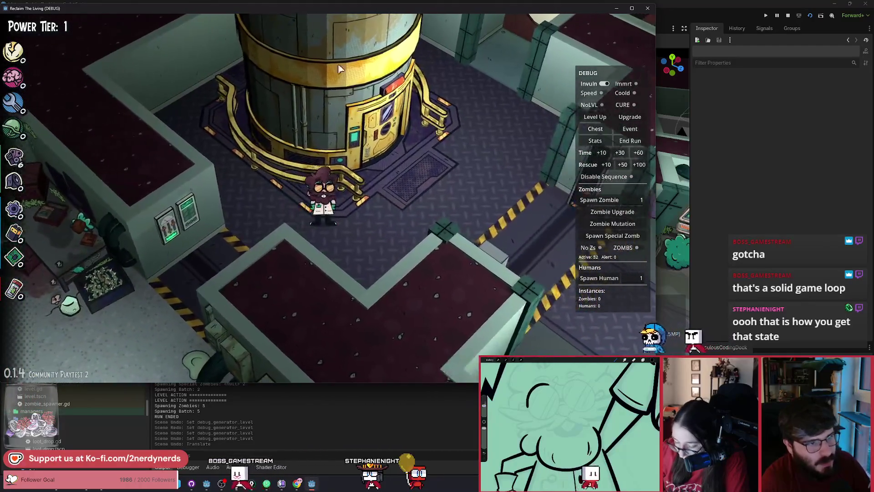
key("a")
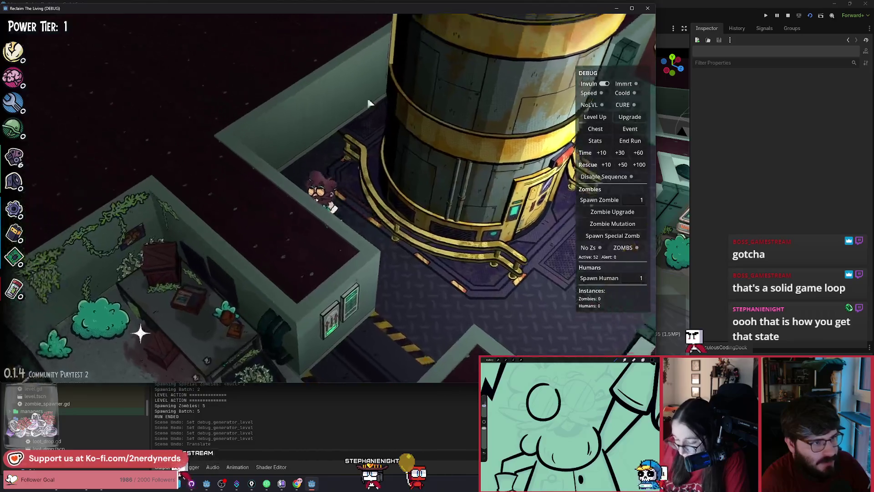
key("a")
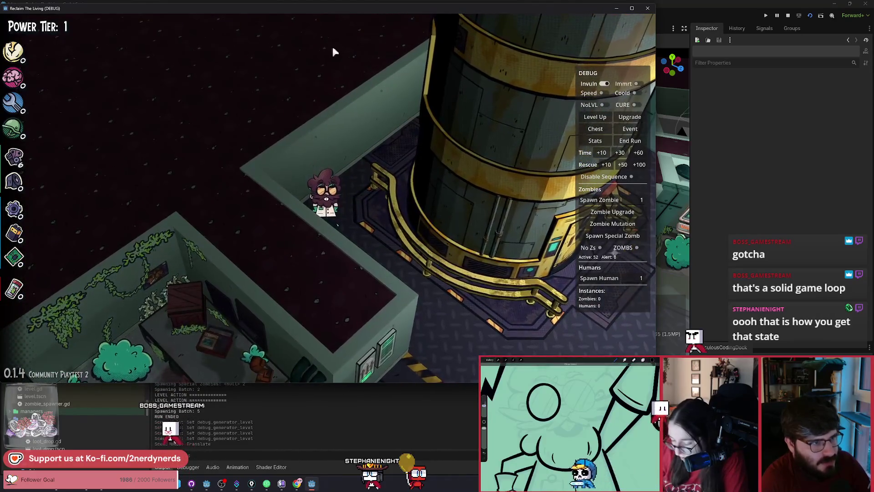
key("w")
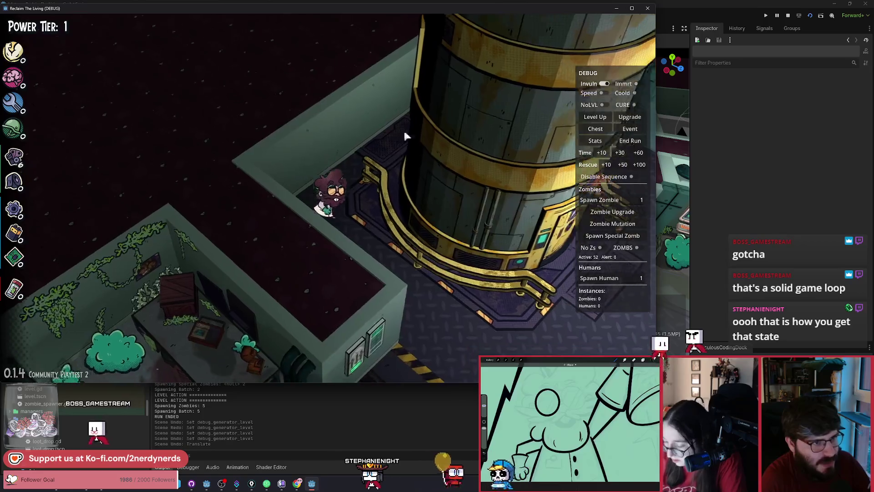
key("d")
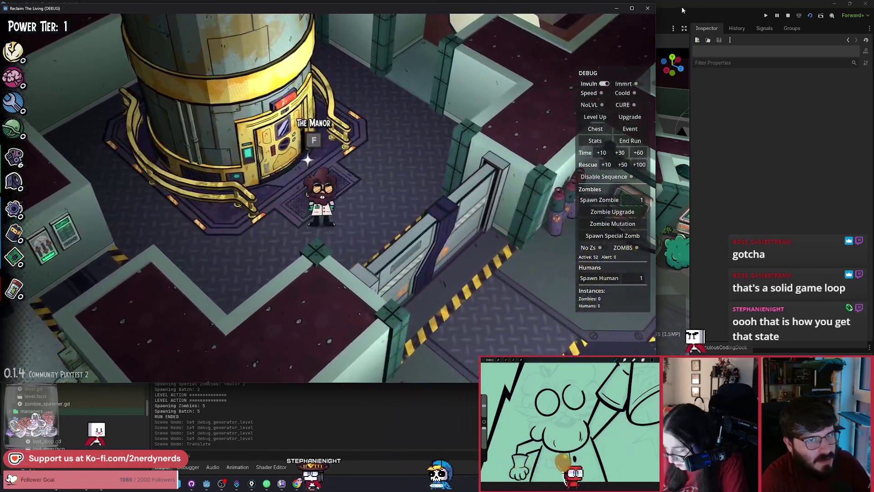
left_click(647, 7)
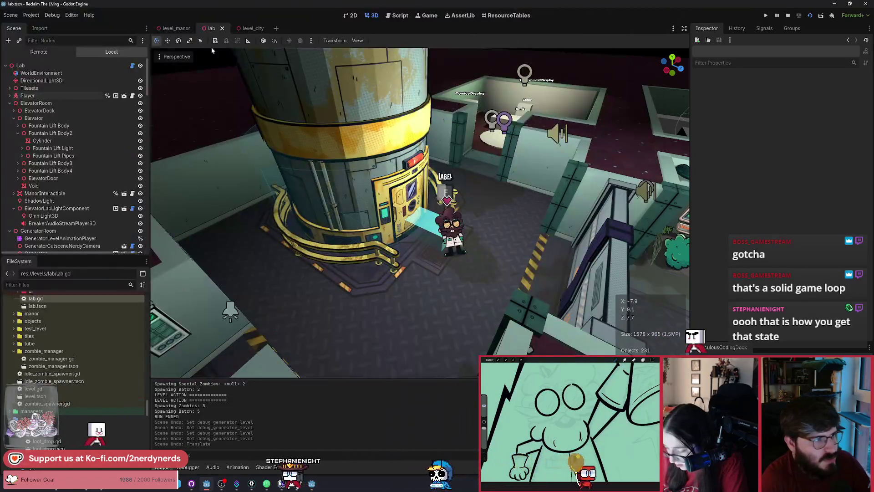
- Switch to the level_manor scene tab and zoom in on the manor porch
left_click(175, 29)
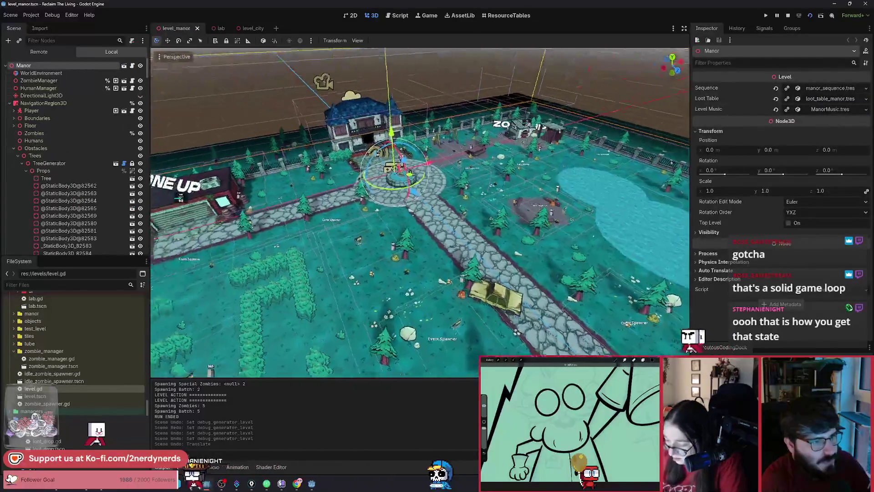
scroll(420, 212, "up", 5)
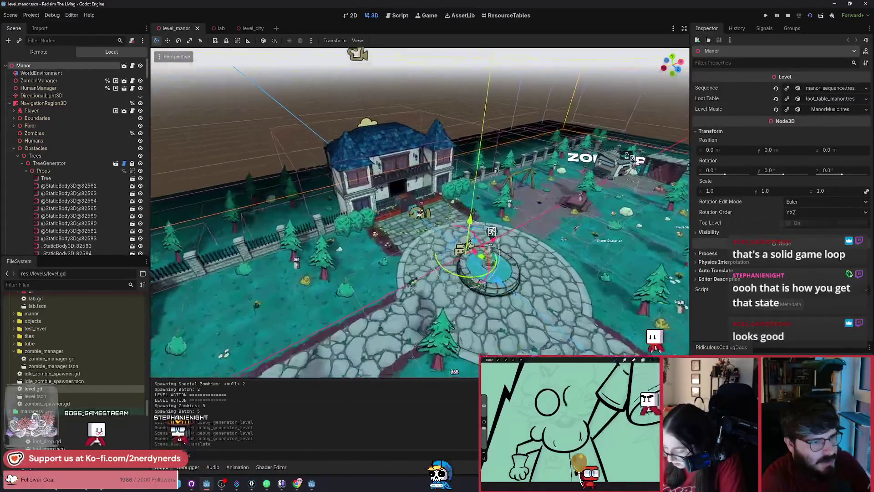
scroll(329, 137, "up", 5)
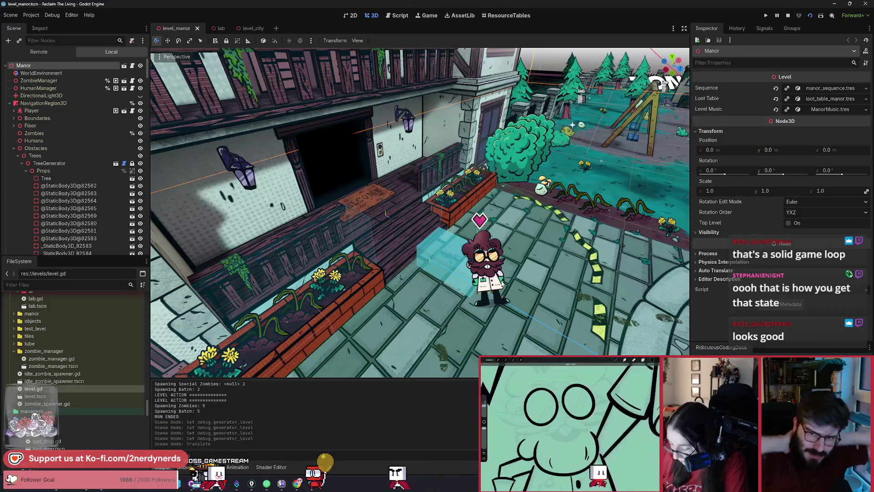
- Back in the game, walk the character up the corridor and past the tank
key("alt+Tab")
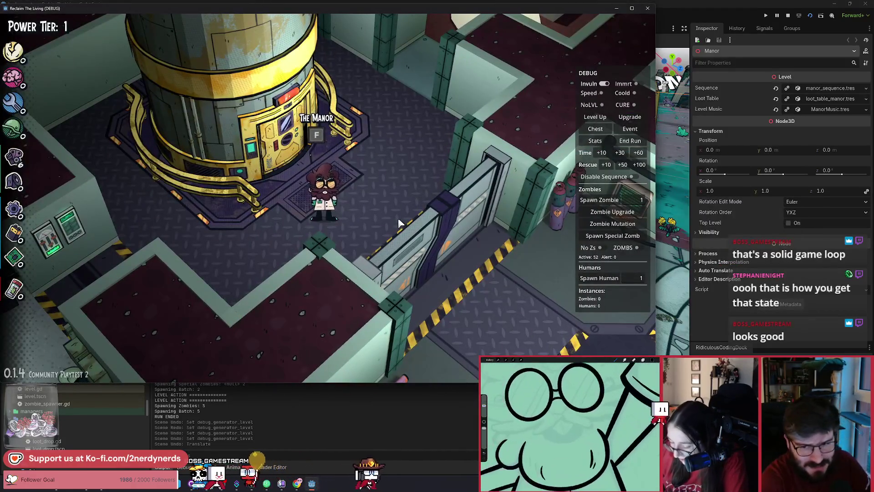
key("d")
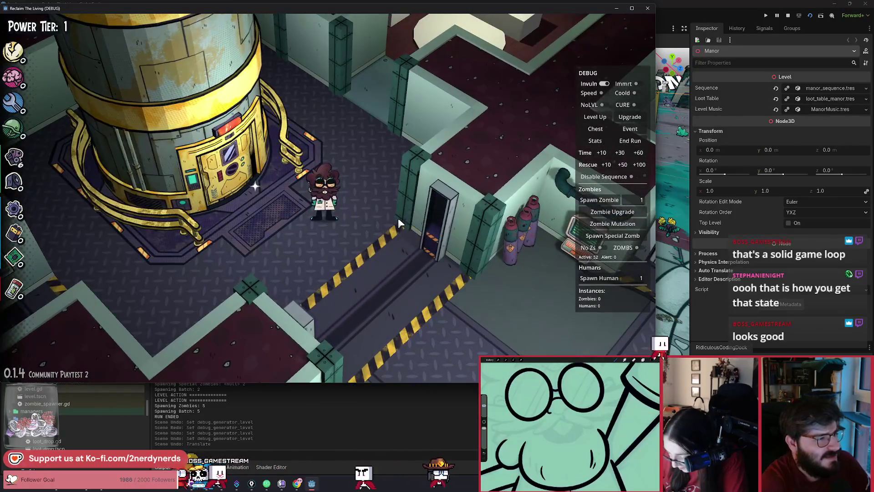
key("a")
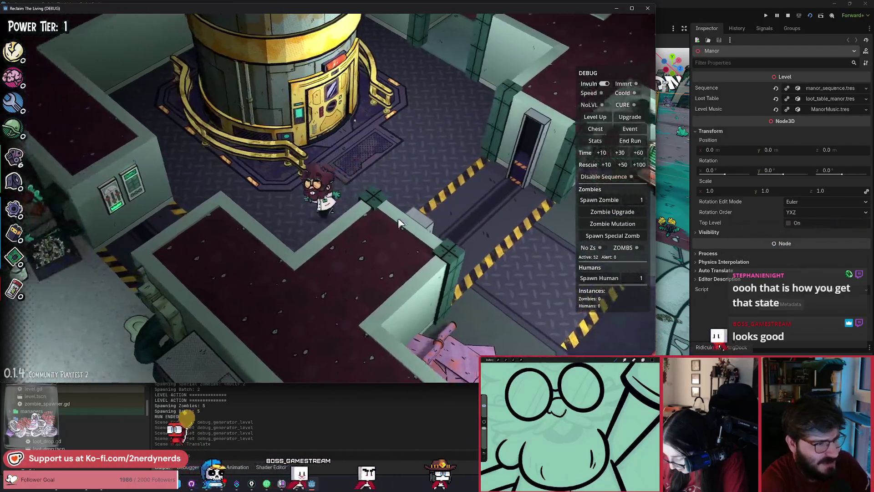
key("w")
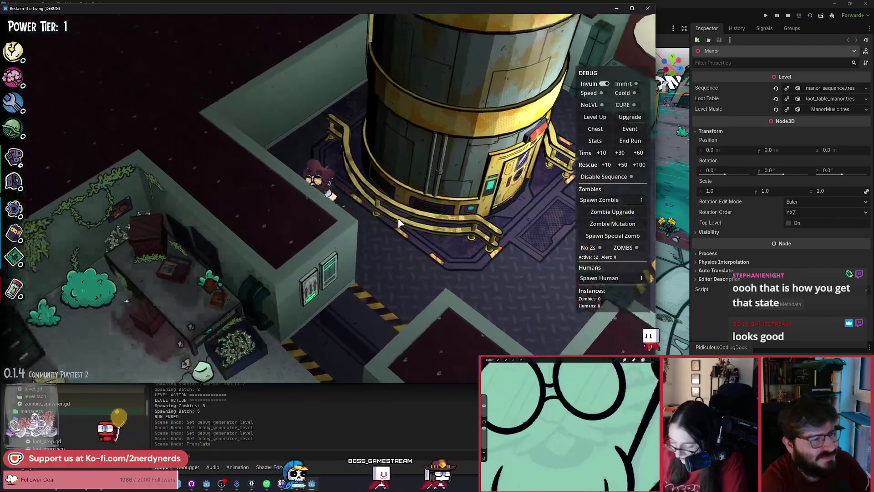
- Walk on toward the Generator room, then stop the running project
key("s")
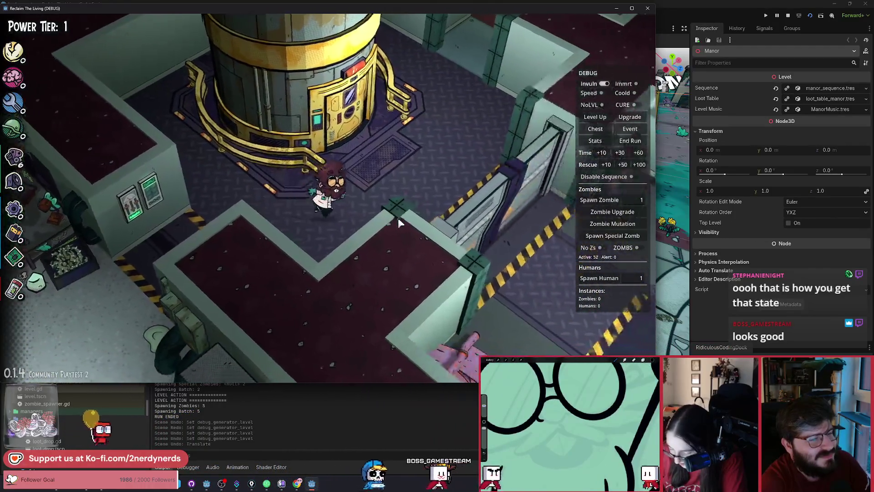
key("d")
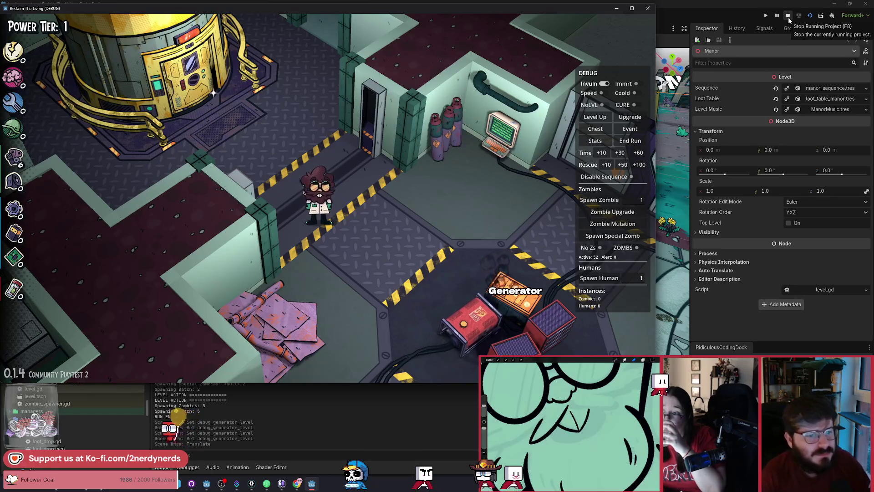
left_click(789, 18)
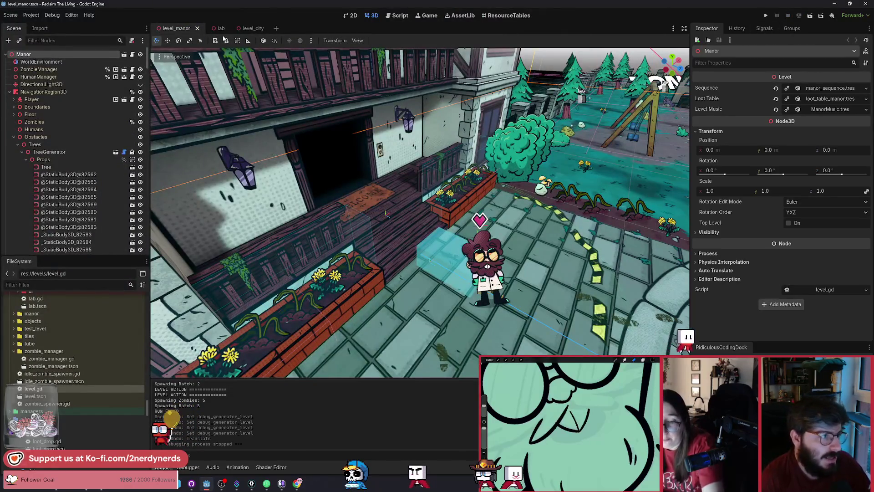
key("alt+Tab")
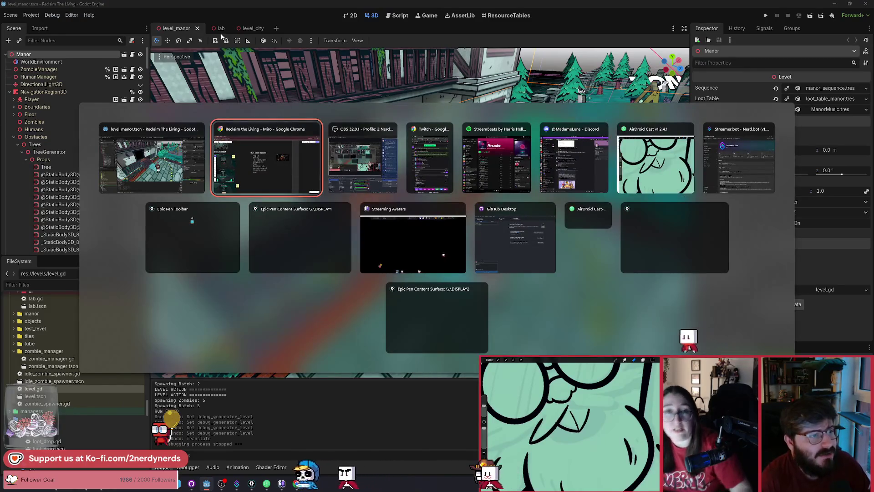
- Zoom and pan the Run Start Screen slide, briefly selecting the bullet list
scroll(474, 245, "up", 4)
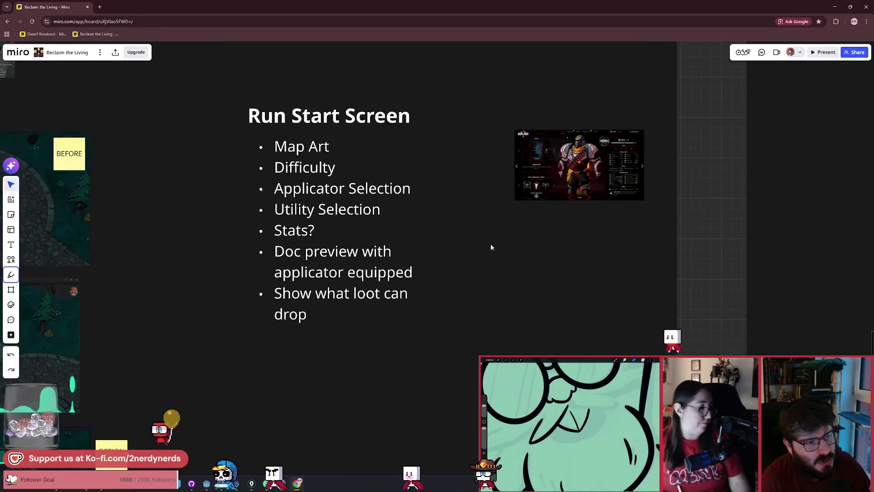
left_click_drag(480, 241, 471, 247)
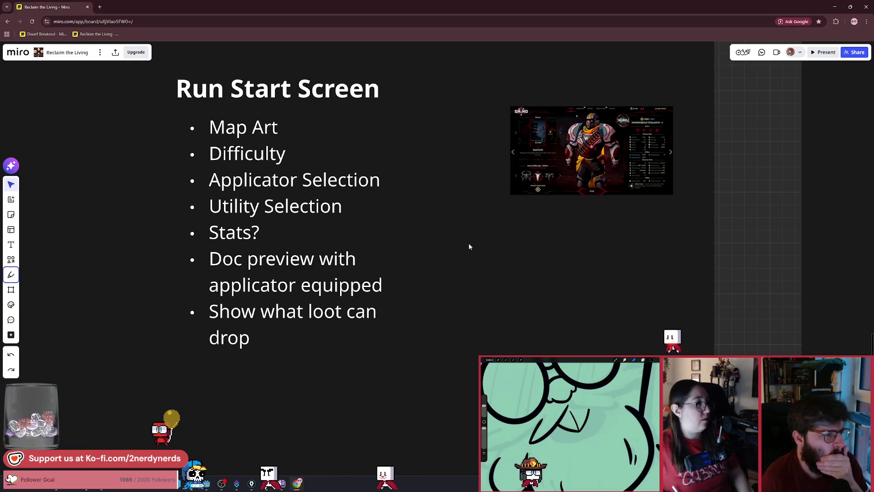
mouse_move(135, 127)
left_mouse_down()
mouse_move(328, 350)
mouse_move(357, 358)
mouse_move(359, 350)
left_mouse_up()
left_click(453, 304)
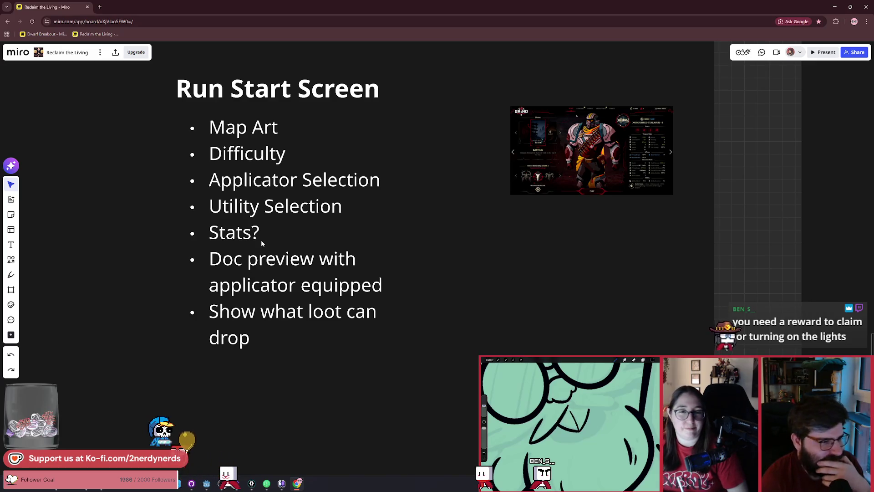
- Scroll around the slide and highlight the 'Applicator Selection' bullet line
scroll(195, 275, "left", 2)
scroll(219, 293, "up", 2)
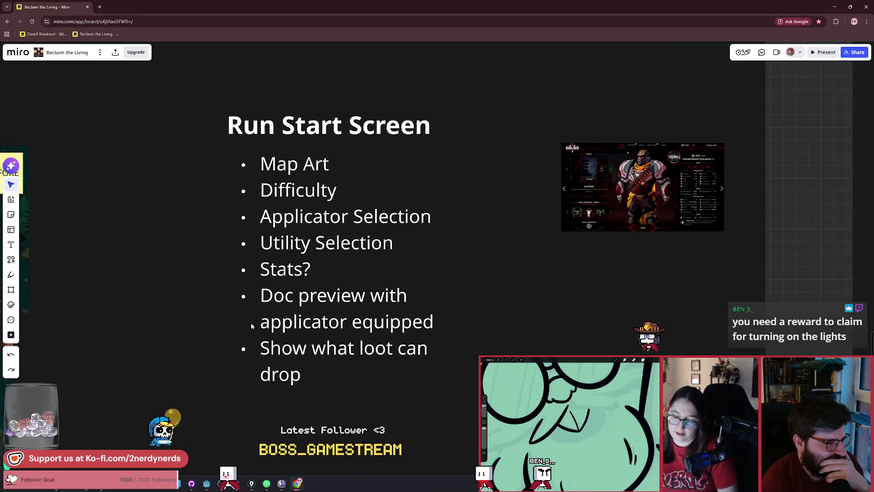
scroll(250, 323, "up", 2)
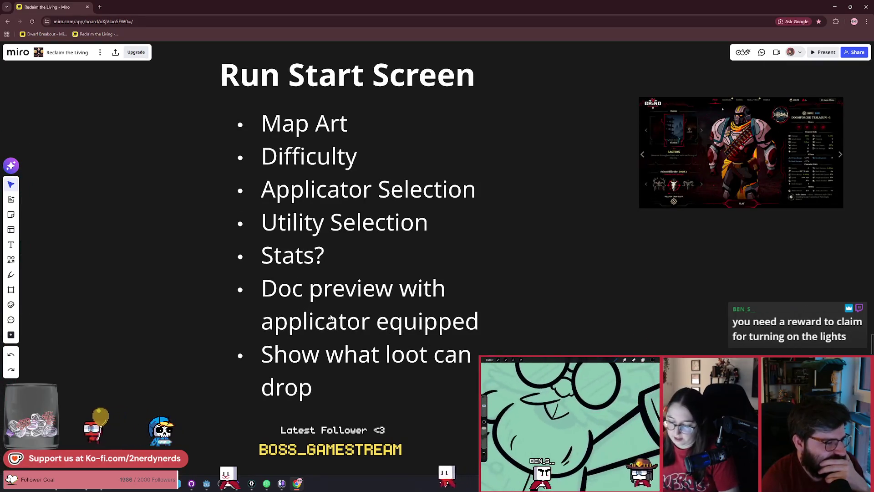
scroll(331, 318, "down", 2)
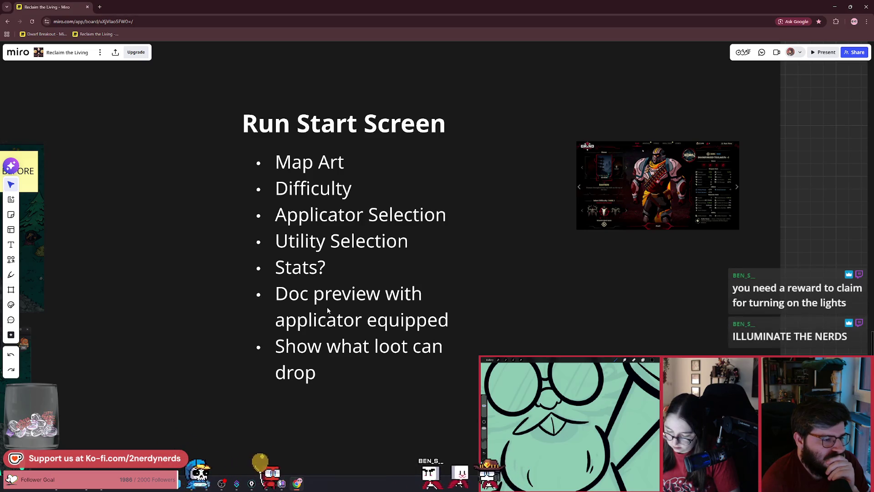
scroll(327, 306, "up", 2)
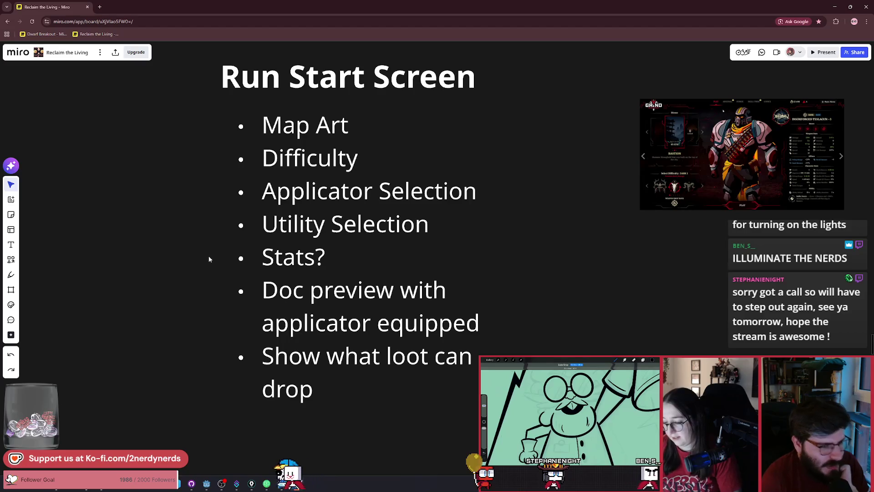
triple_click(350, 201)
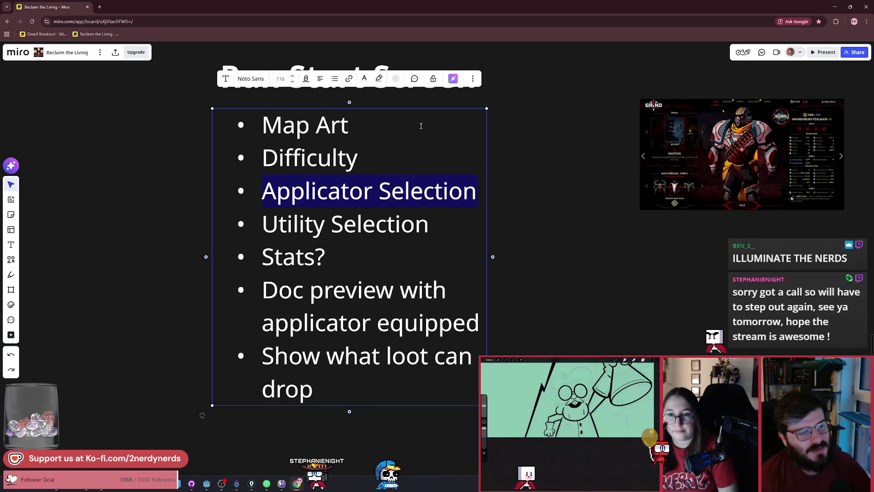
- Reselect the 'Applicator Selection' line in Miro, then flip to Godot and back toward the board
left_click(340, 191)
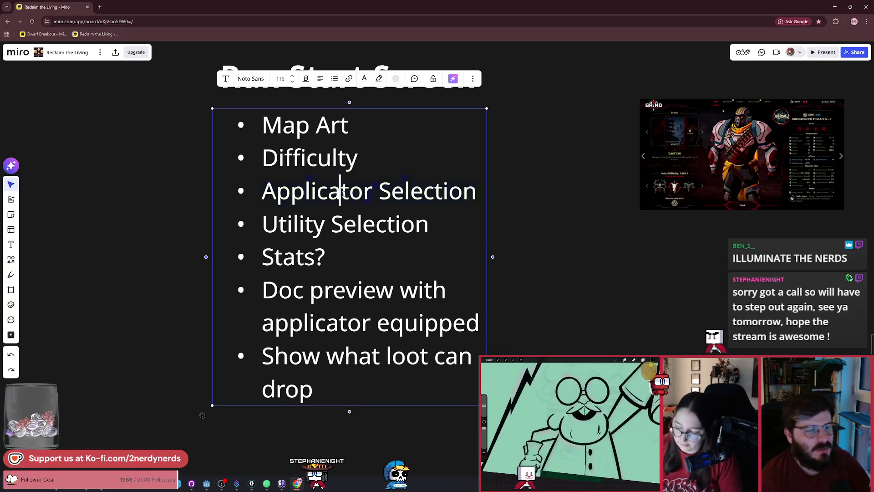
left_click_drag(477, 192, 266, 195)
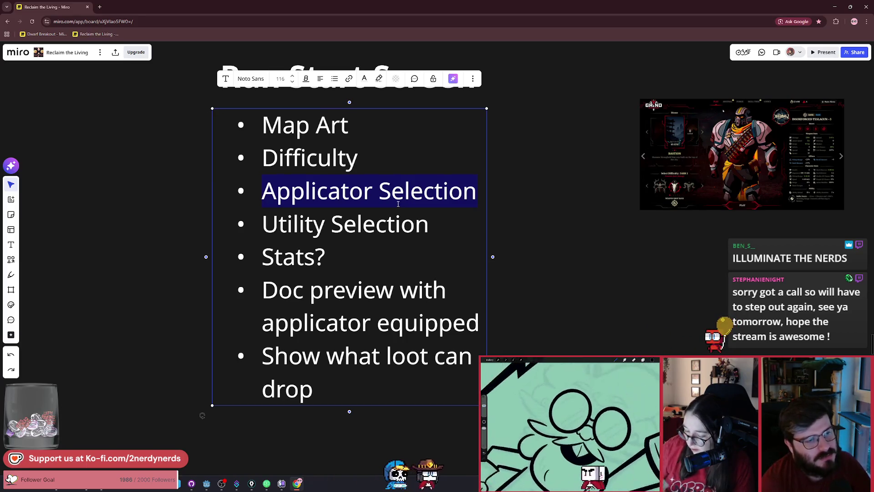
key("alt+Tab")
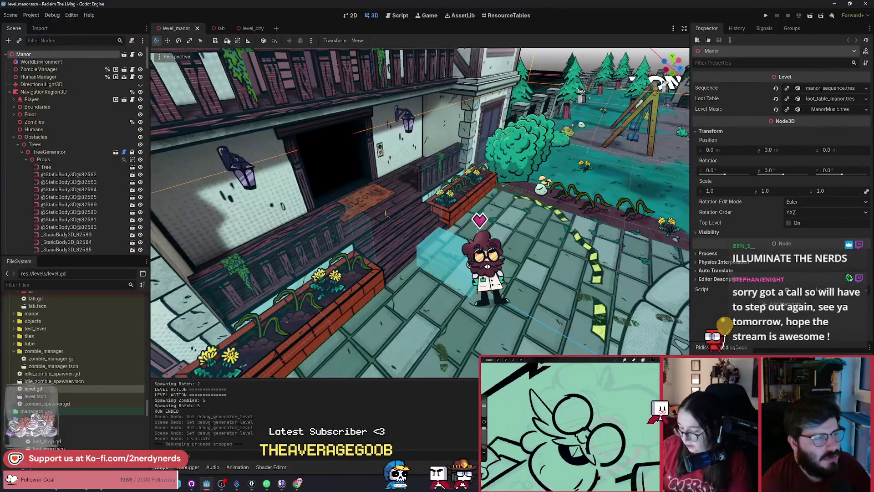
key("alt+Tab")
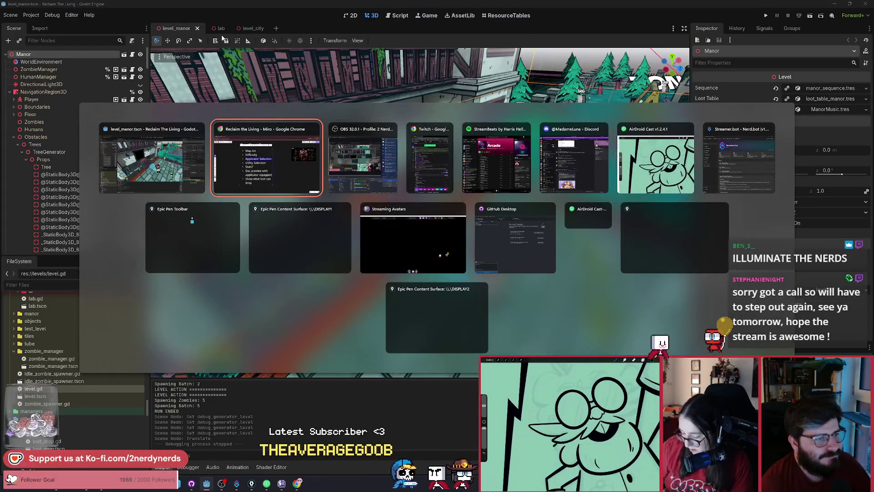
scroll(457, 205, "down", 5)
- Zoom into the Upgrades - Player cards and snip an image of the Dart Gun card
scroll(458, 205, "up", 2)
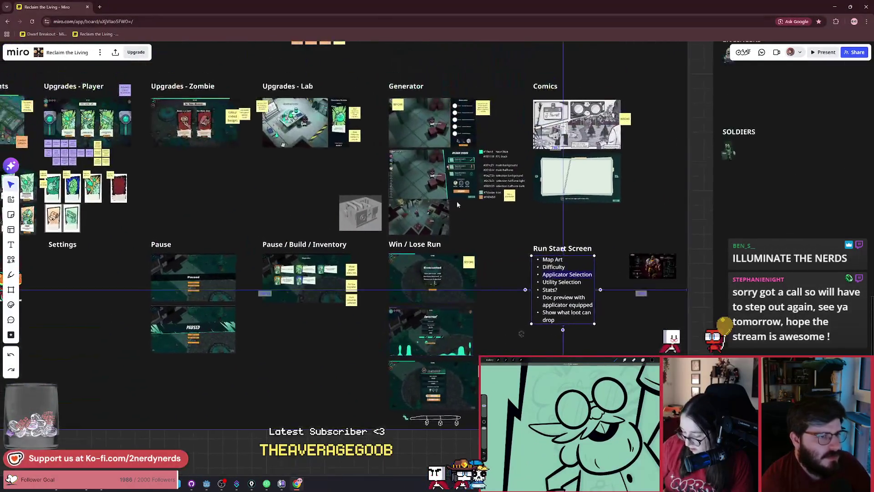
scroll(457, 205, "down", 1)
scroll(319, 205, "left", 5)
scroll(215, 214, "up", 5)
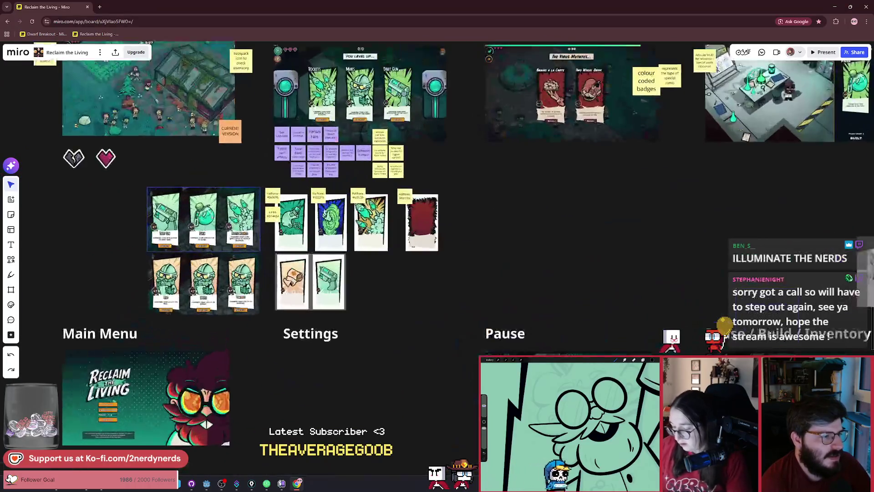
scroll(138, 214, "up", 3)
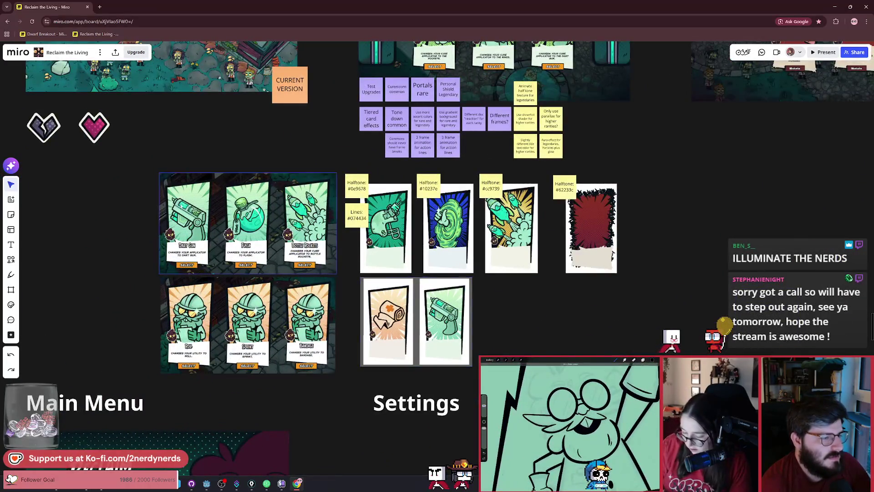
scroll(359, 245, "up", 5)
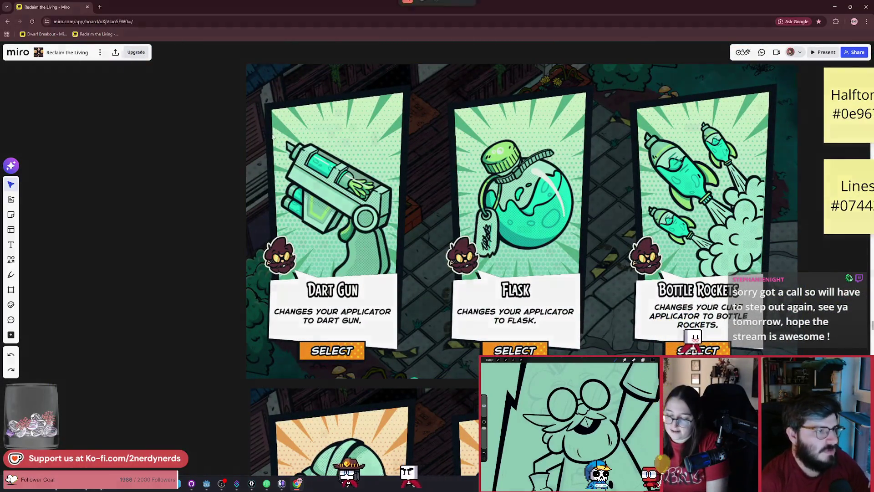
key("super+shift+s")
mouse_move(257, 77)
left_mouse_down()
mouse_move(427, 314)
mouse_move(414, 368)
left_mouse_up()
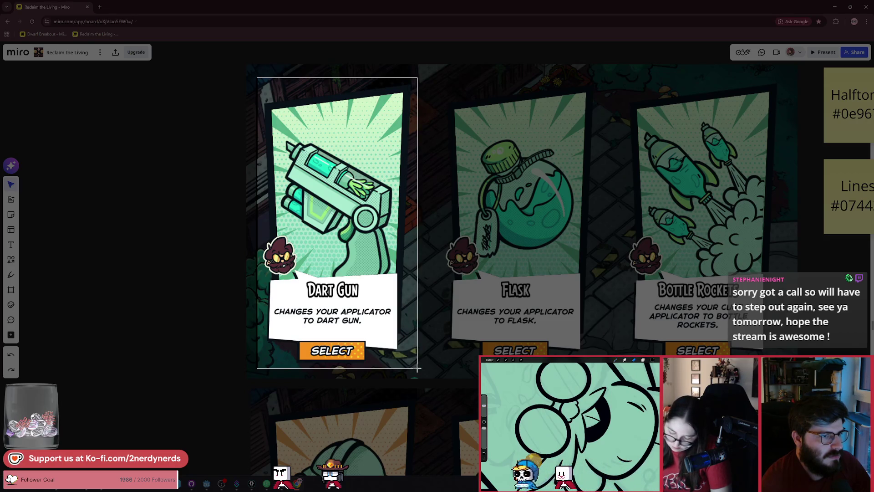
left_click_drag(417, 368, 417, 366)
scroll(417, 366, "down", 5)
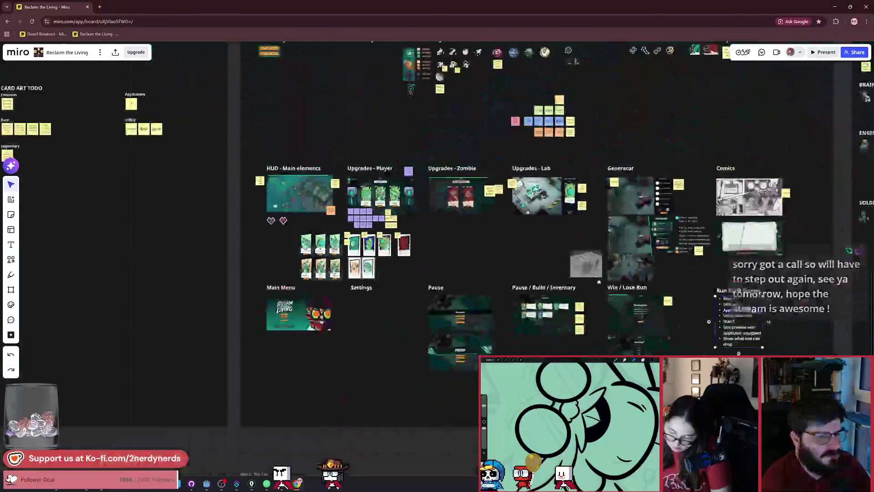
scroll(460, 243, "up", 5)
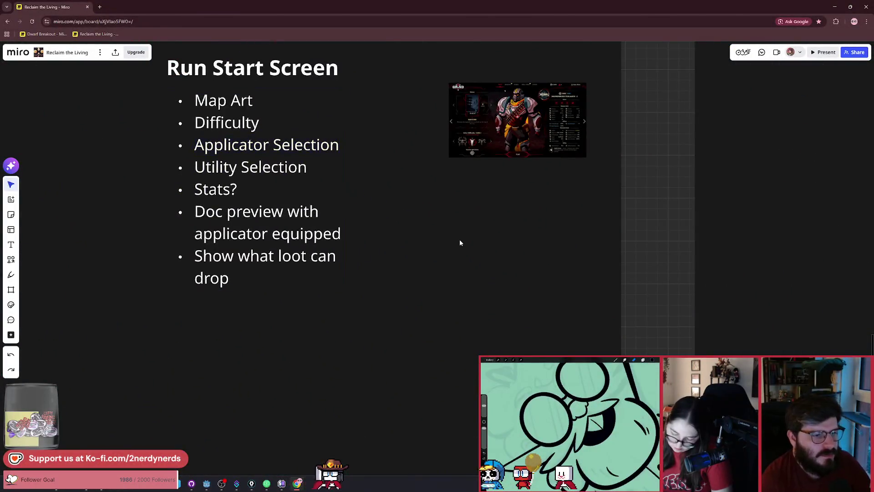
- Paste the Dart Gun card snip, shrink it and position it beside the Run Start Screen list
key("ctrl+v")
left_click_drag(466, 222, 460, 280)
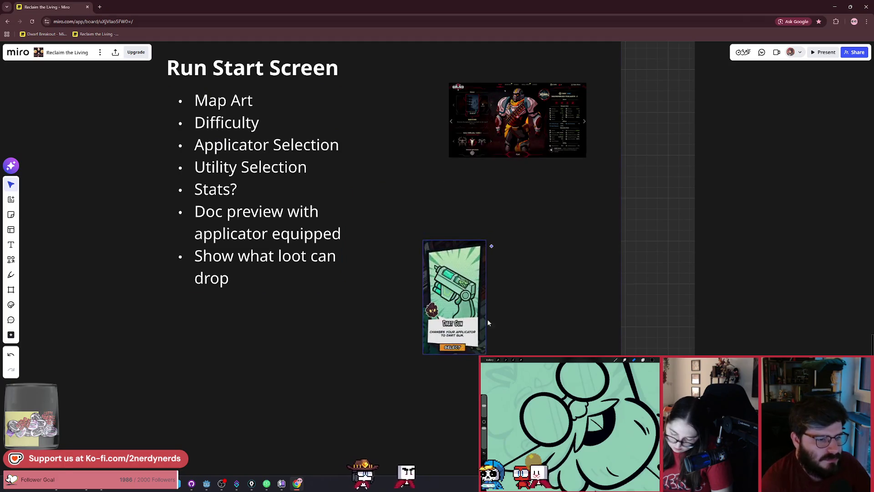
left_click_drag(480, 347, 477, 338)
mouse_move(456, 295)
left_mouse_down()
mouse_move(479, 324)
mouse_move(439, 282)
mouse_move(475, 316)
left_mouse_up()
scroll(479, 324, "up", 3)
- Add an 'Applicator' text heading above the card and scale it to size 76
left_click(11, 245)
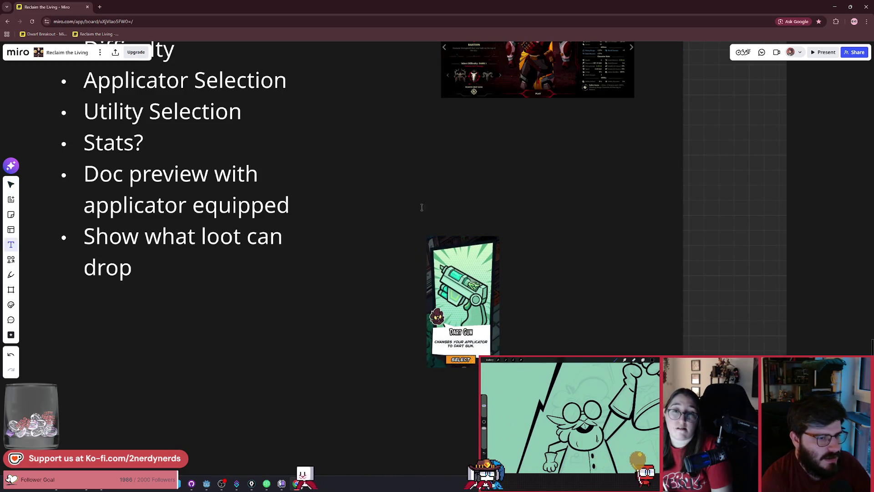
left_click(435, 208)
type("Appl")
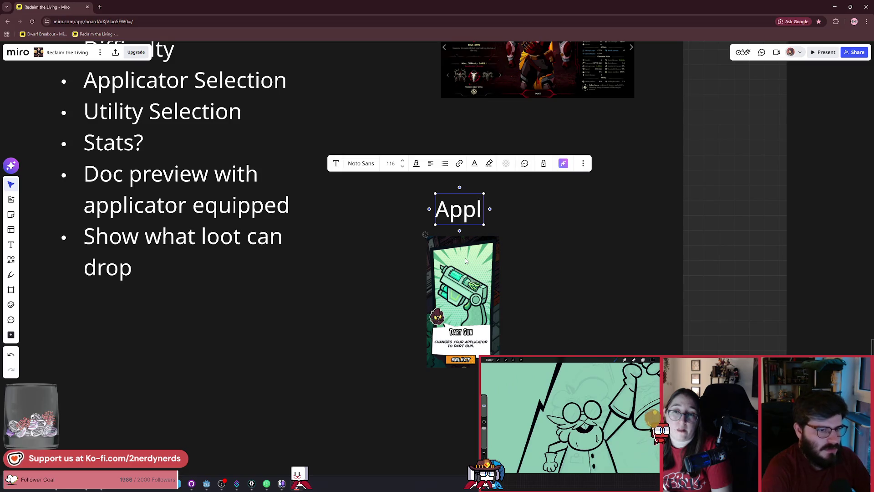
type("icator")
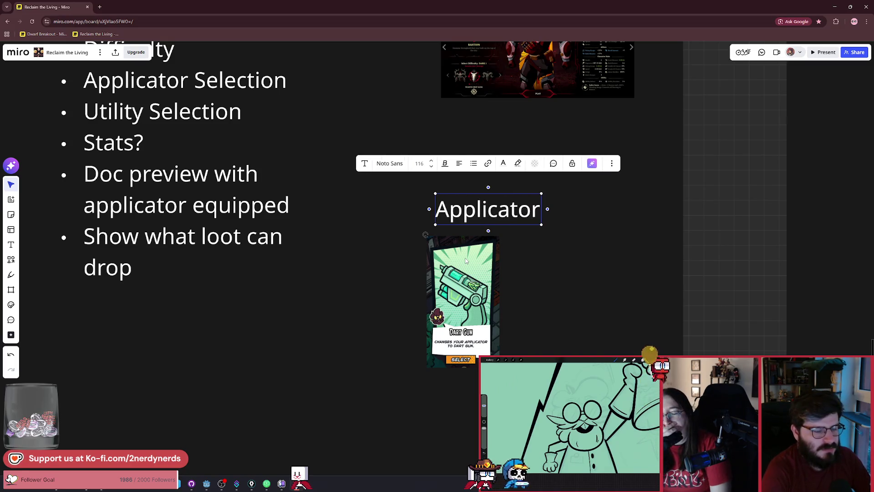
mouse_move(541, 224)
left_mouse_down()
mouse_move(505, 214)
mouse_move(478, 213)
mouse_move(473, 224)
left_mouse_up()
scroll(517, 314, "up", 5)
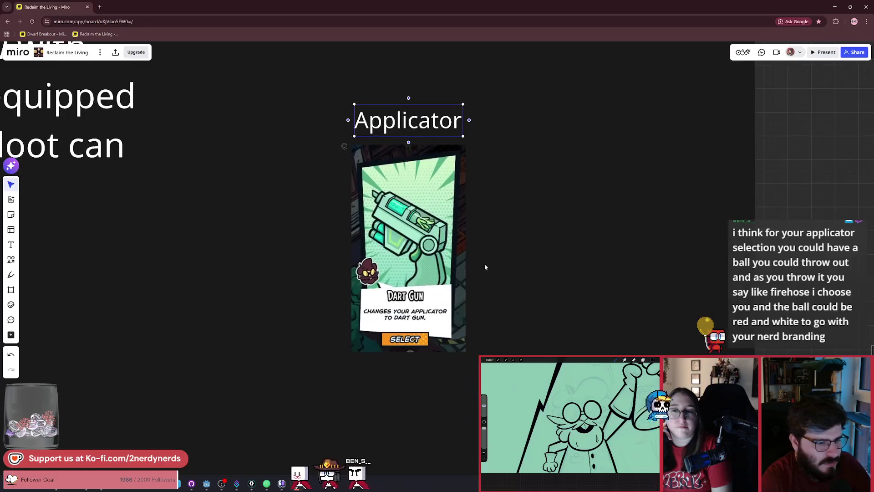
scroll(407, 287, "down", 1)
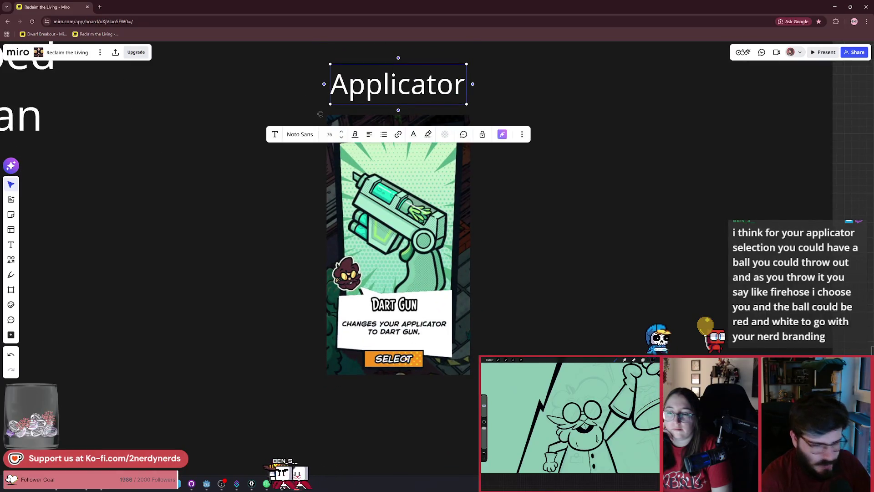
scroll(342, 340, "right", 1)
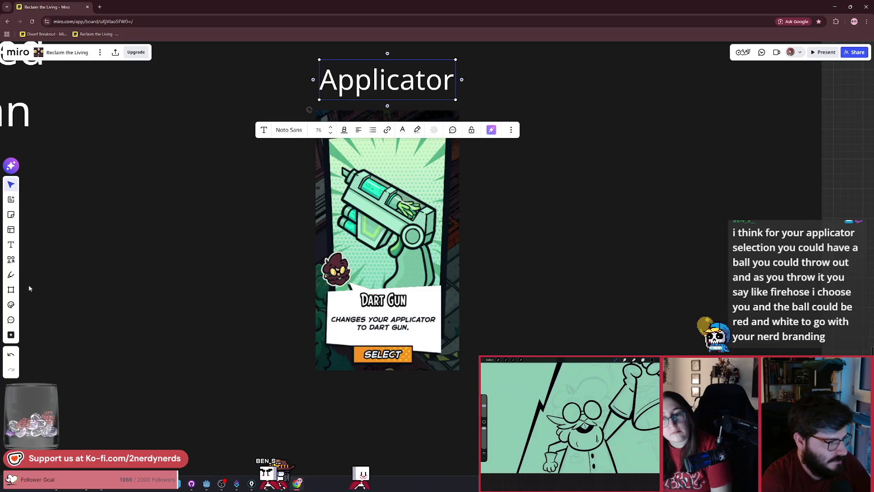
- Sketch white freehand arrows left and right of the Dart Gun card, moving the right arrow outward
key("p")
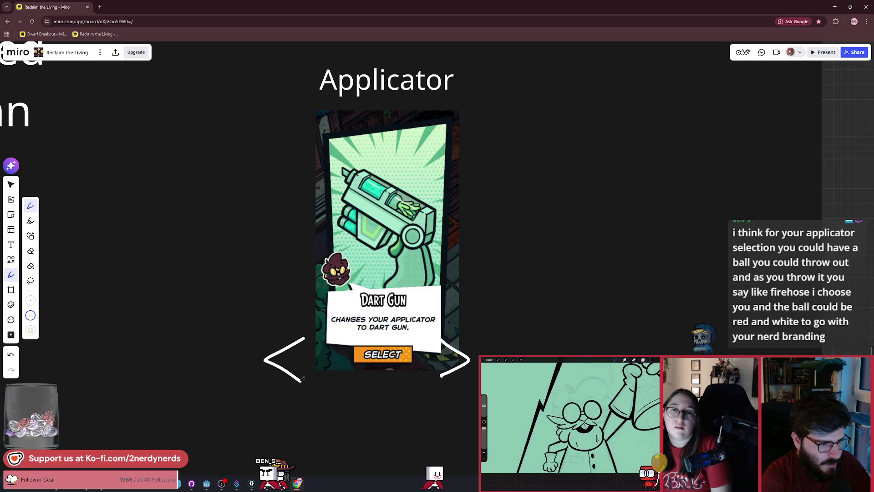
left_click(11, 184)
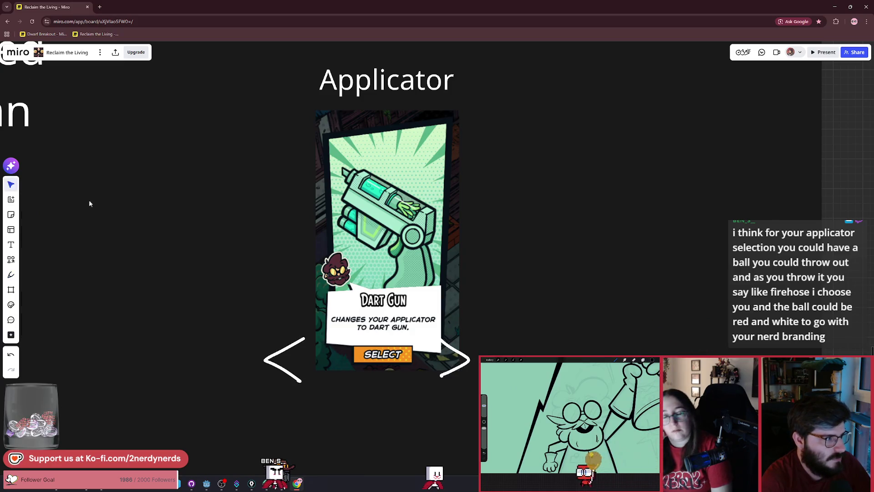
left_click_drag(368, 236, 358, 235)
left_click_drag(446, 357, 464, 358)
left_click(436, 308)
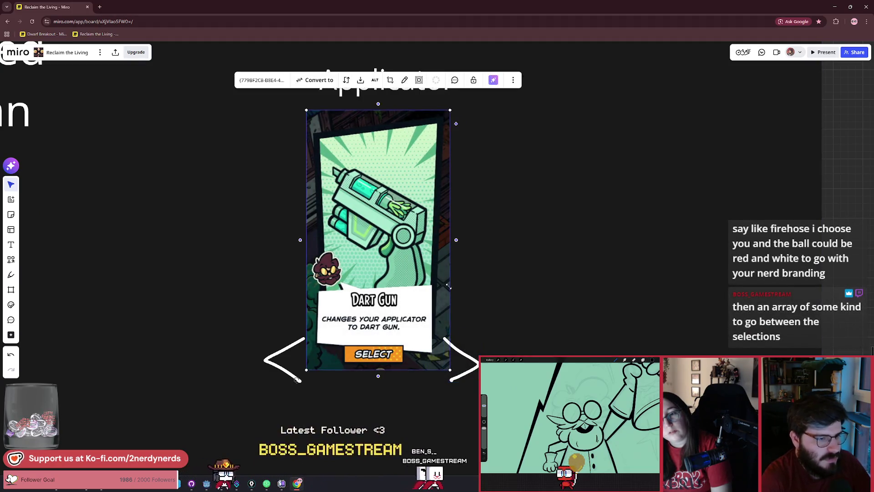
- Duplicate the Dart Gun card, place the copy to its right and send it one layer back
key("ctrl+d")
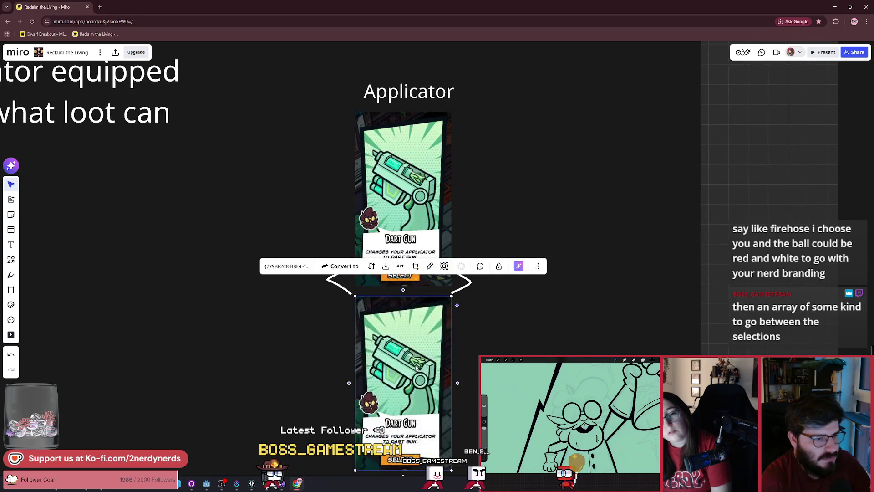
mouse_move(417, 368)
left_mouse_down()
mouse_move(515, 189)
mouse_move(490, 187)
left_mouse_up()
right_click(490, 186)
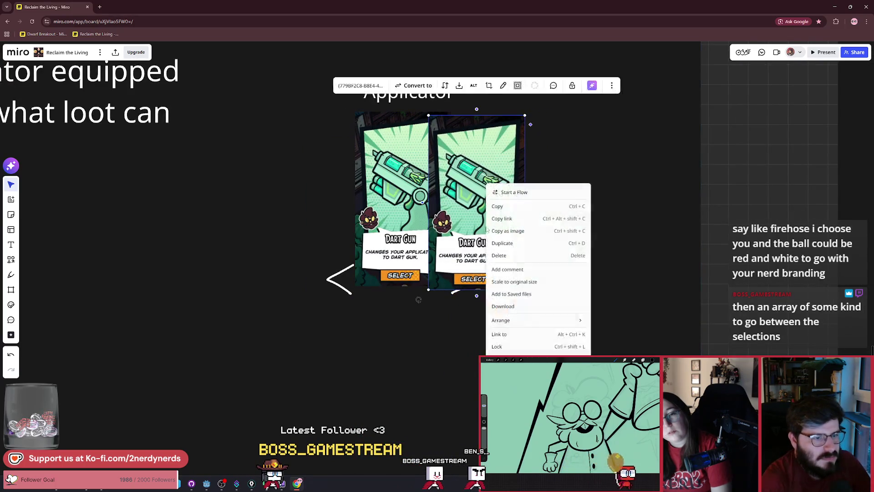
mouse_move(528, 324)
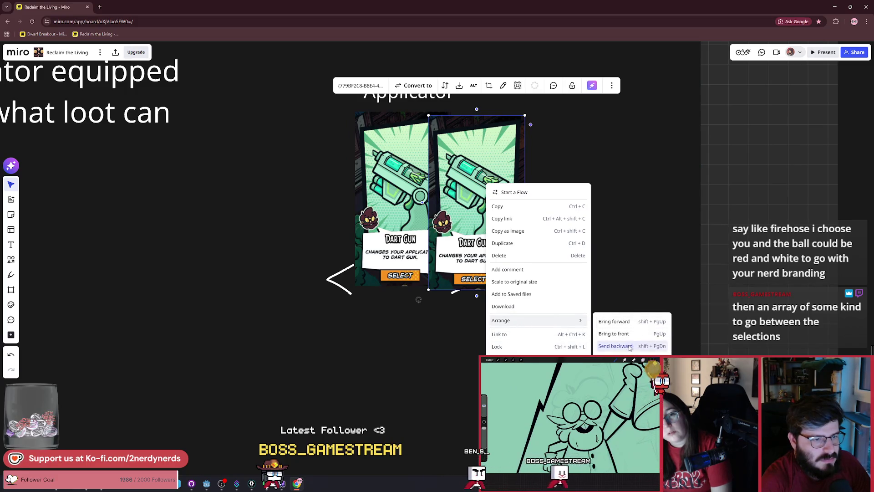
left_click(630, 348)
- Bring the right Dart Gun card forward, shrink it slightly and nudge it into place
right_click(495, 208)
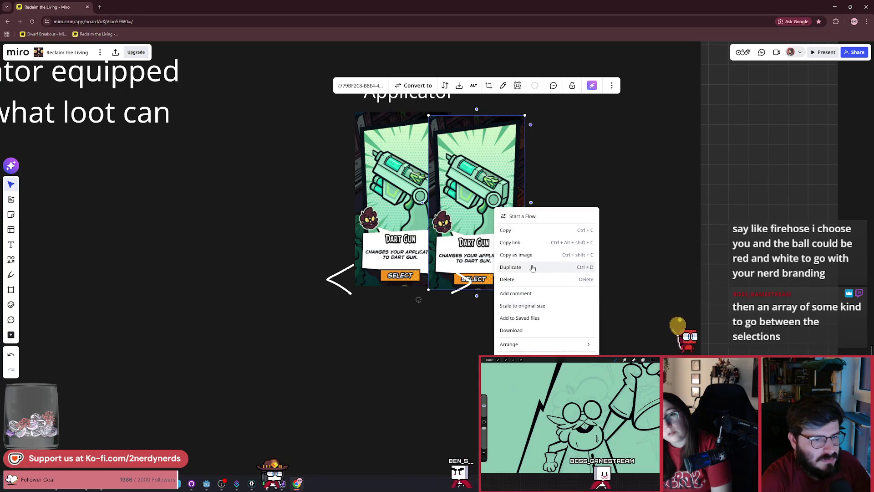
mouse_move(593, 348)
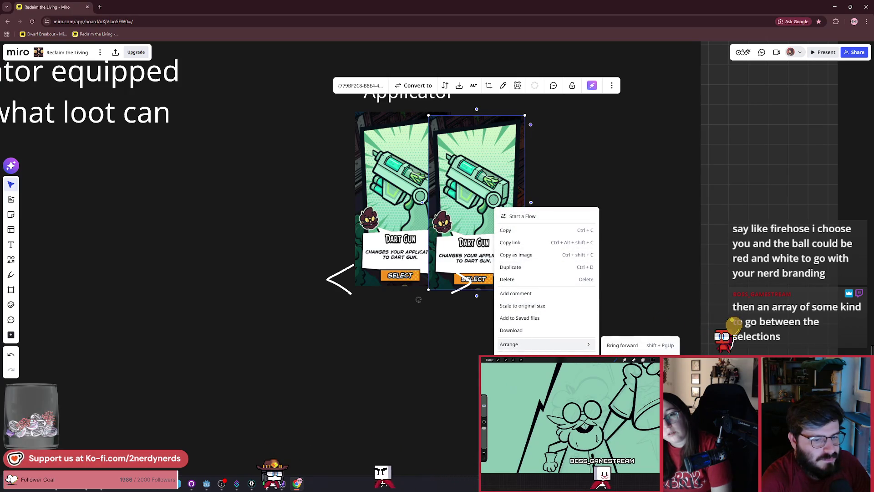
left_click(622, 345)
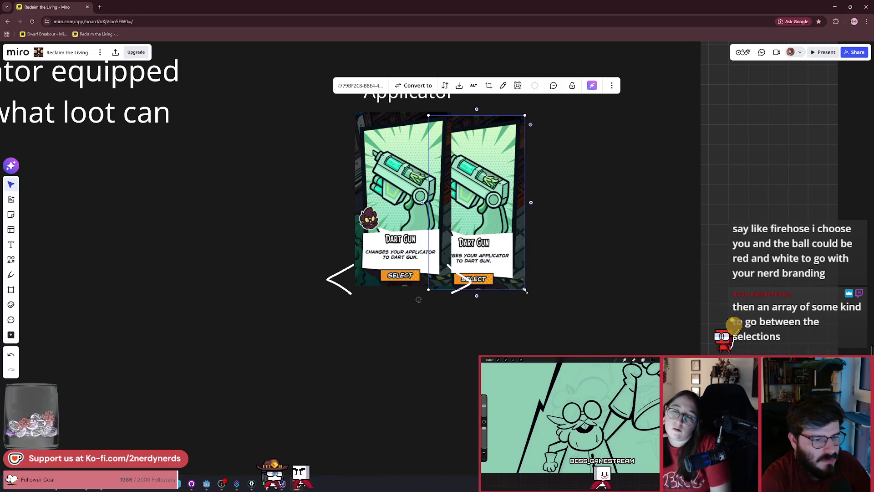
left_click_drag(525, 290, 509, 272)
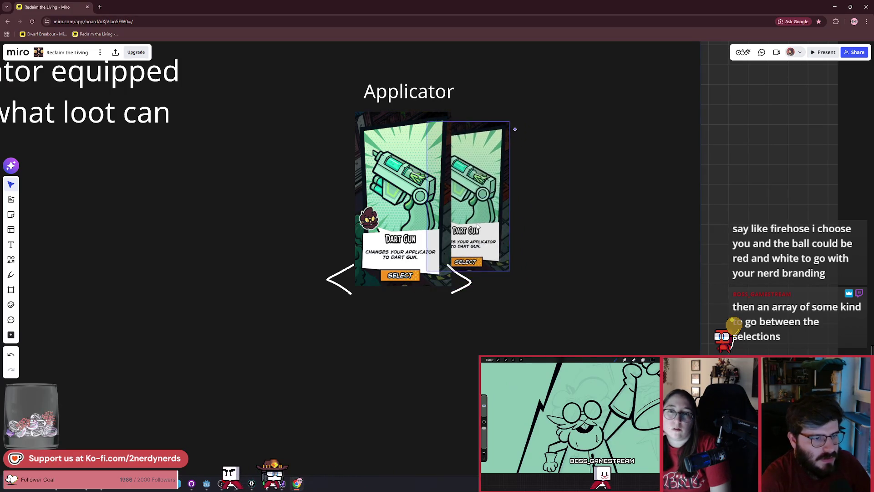
mouse_move(478, 225)
left_mouse_down()
mouse_move(455, 223)
mouse_move(509, 226)
left_mouse_up()
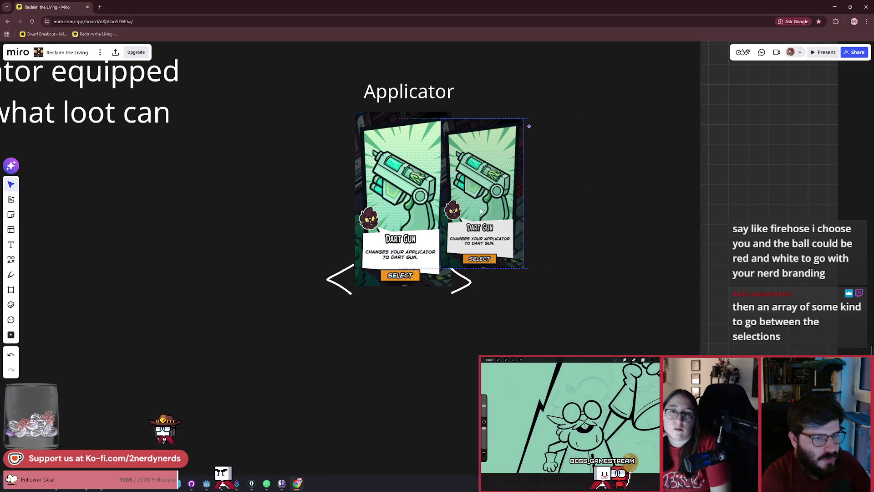
- Duplicate the smaller card and move the copy behind the main card on the left
right_click(495, 247)
left_click(509, 269)
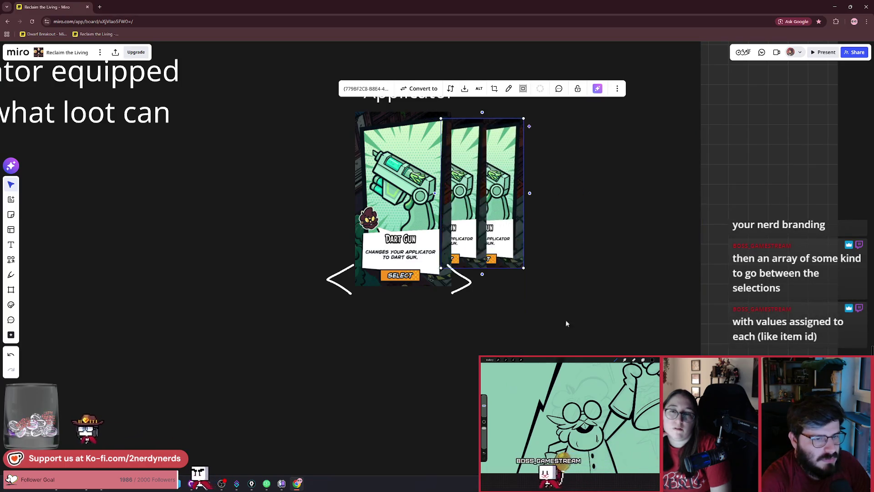
scroll(466, 263, "up", 3)
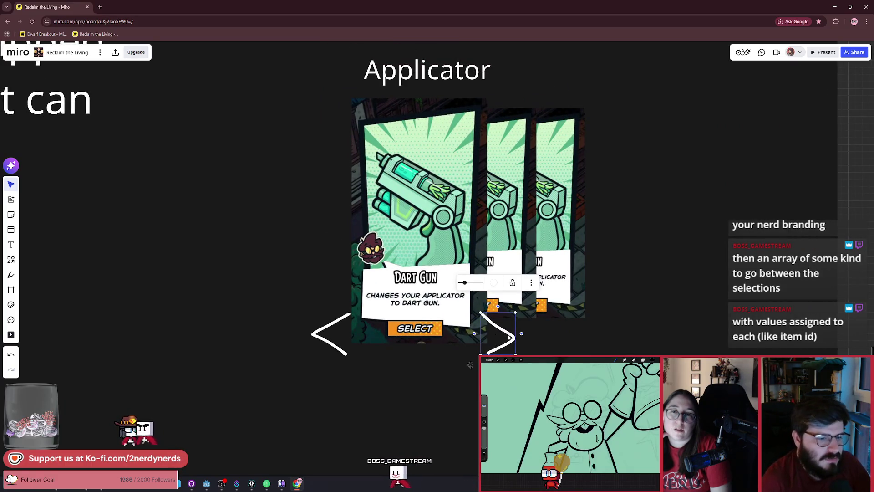
left_click(500, 250)
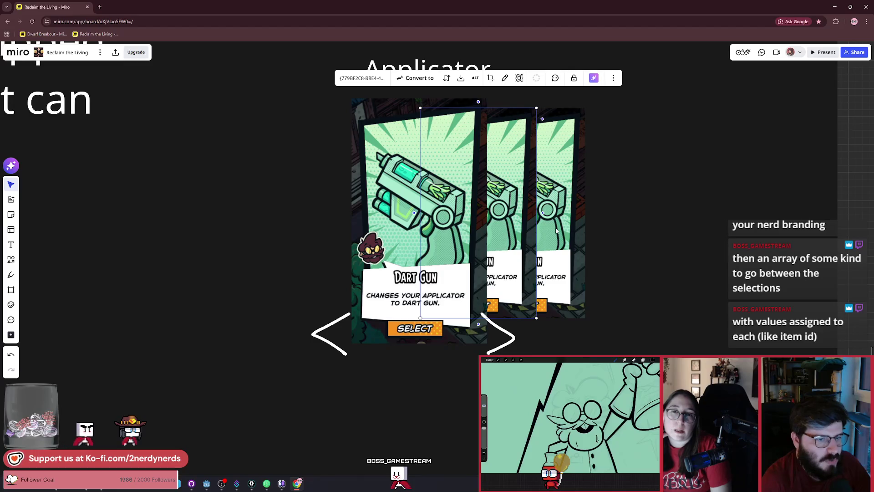
mouse_move(556, 231)
left_mouse_down()
mouse_move(405, 201)
mouse_move(427, 194)
left_mouse_up()
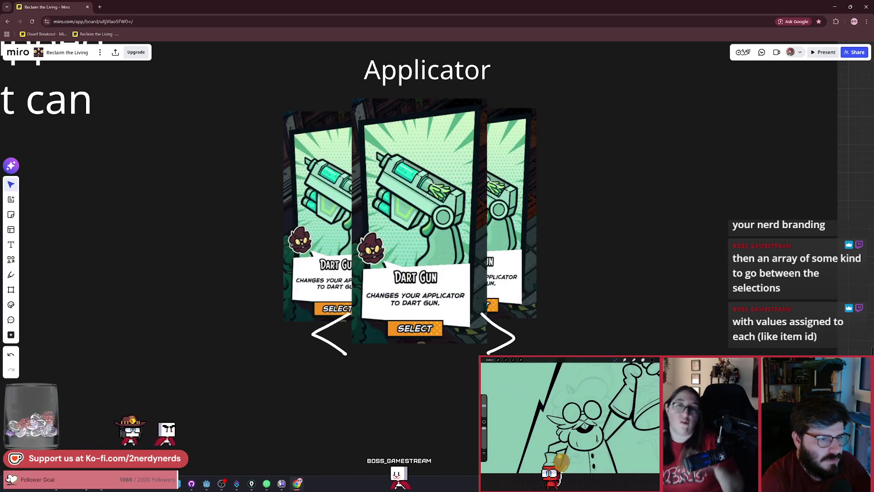
left_click_drag(319, 212, 336, 210)
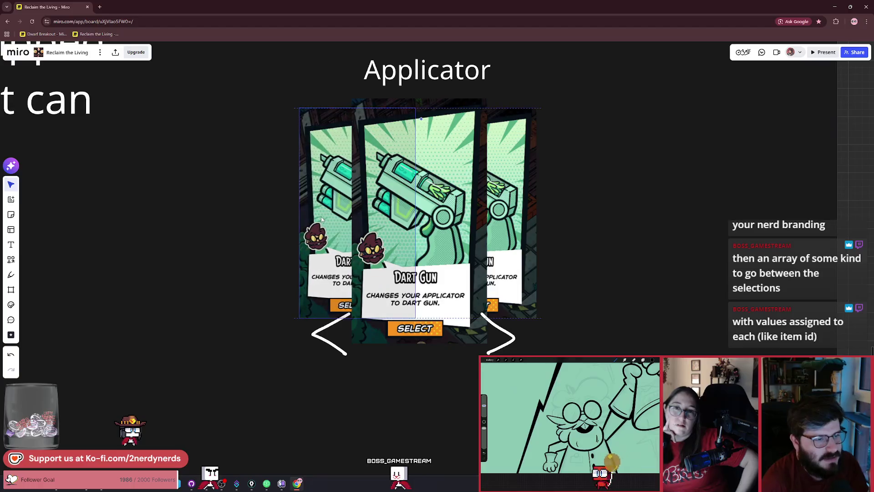
key("Left")
key("Left")
key("Left")
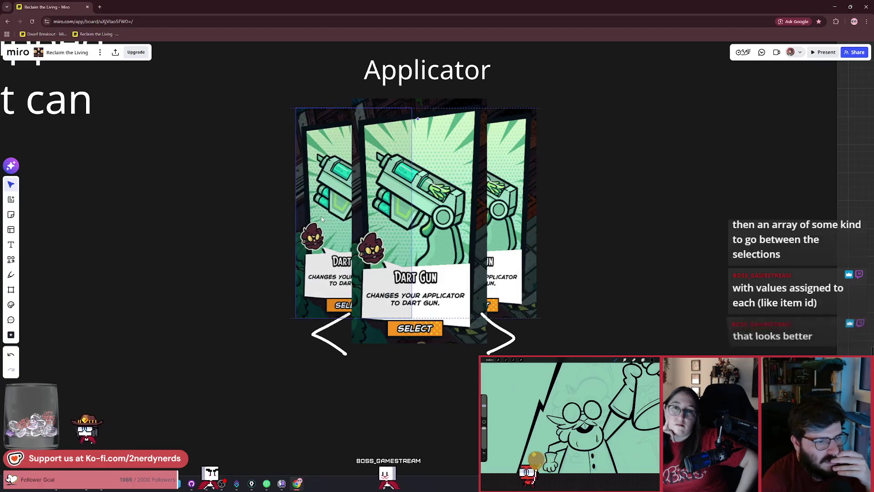
- Nudge the left background Dart Gun card a few pixels left and right behind the main card
key("Escape")
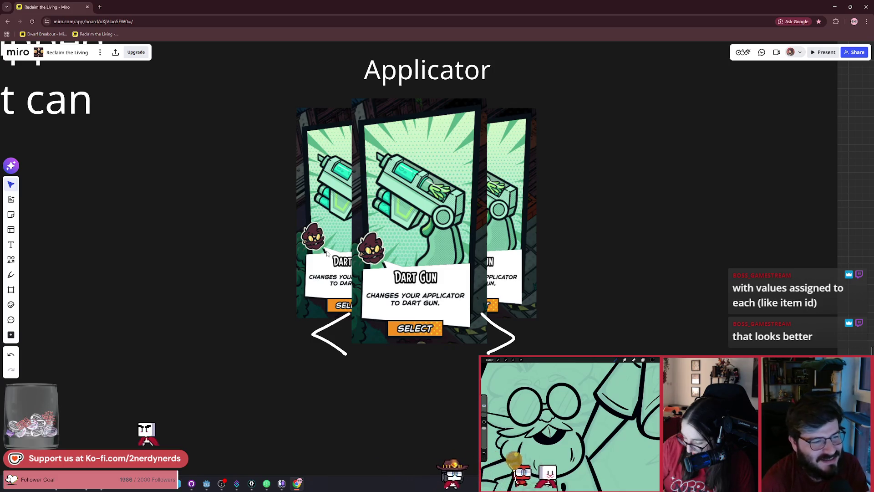
left_click_drag(327, 253, 324, 250)
left_click(245, 272)
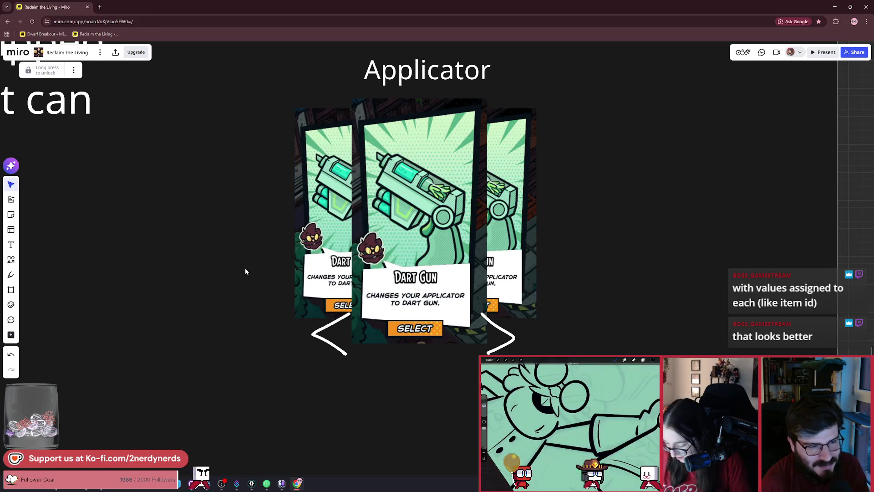
key("Escape")
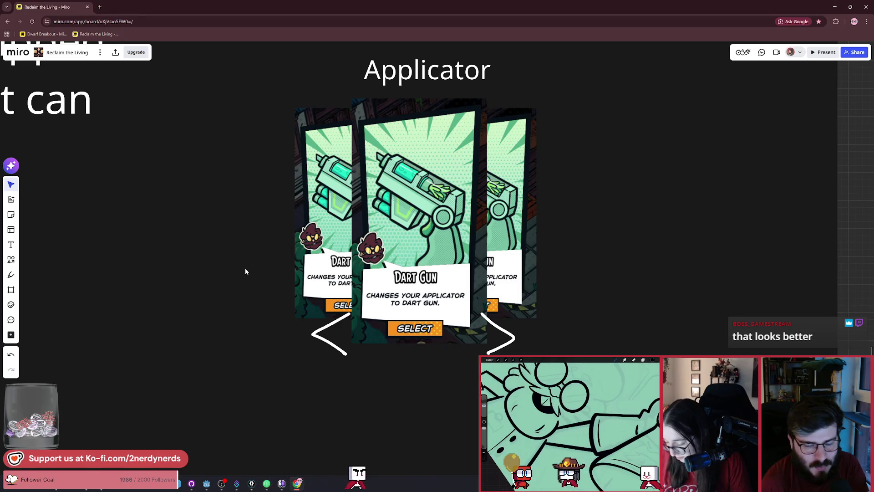
left_click_drag(316, 271, 318, 271)
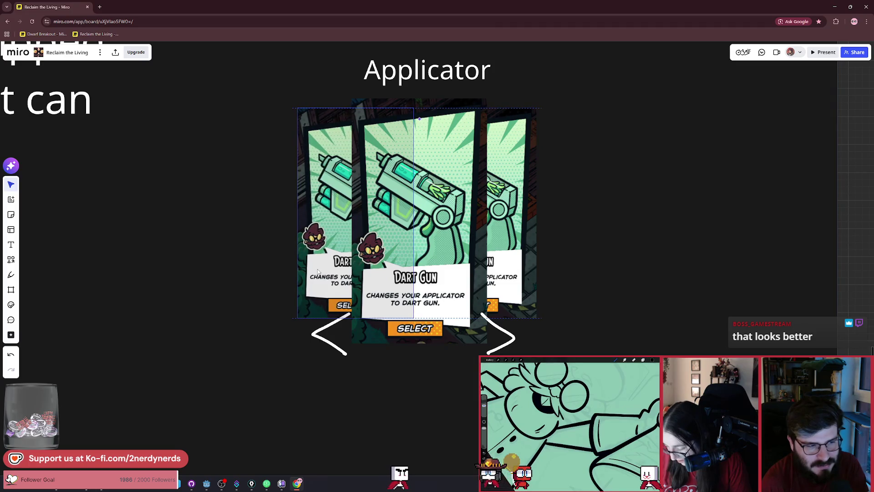
left_click(265, 277)
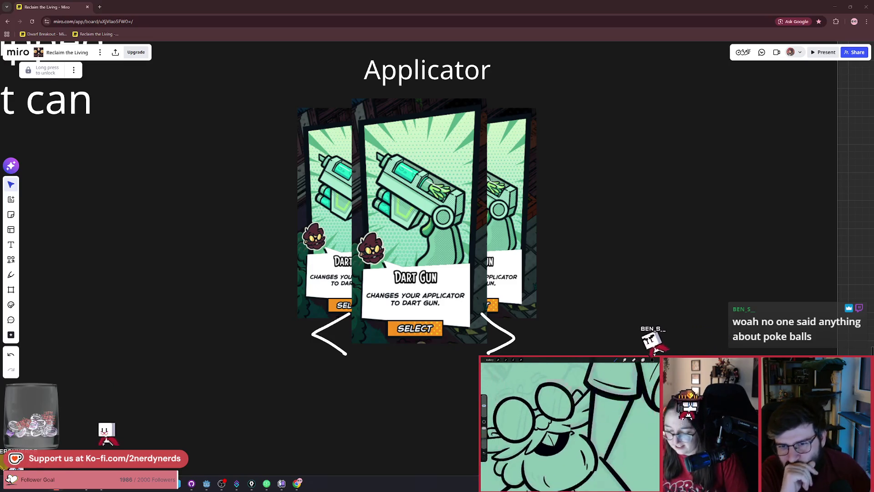
scroll(459, 246, "down", 5)
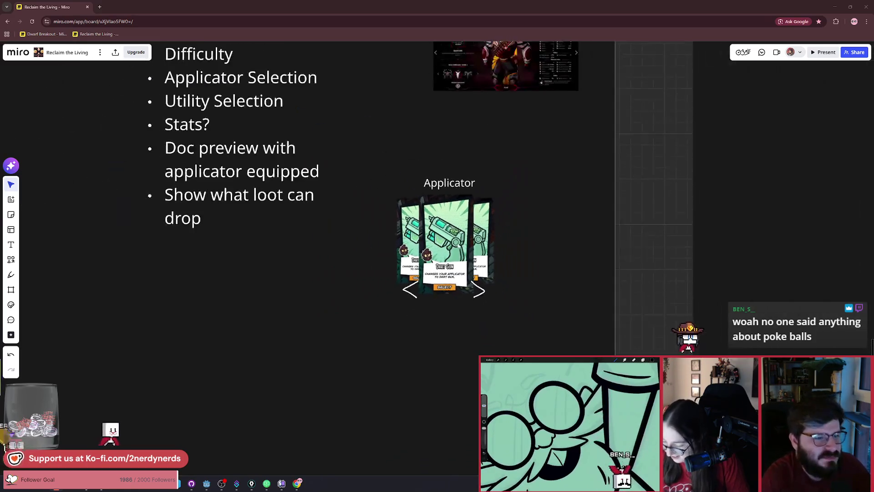
- Nudge the 'Applicator' heading a few pixels left and down, then review the three-card carousel
scroll(448, 185, "up", 4)
left_click_drag(448, 186, 444, 188)
scroll(553, 261, "down", 2)
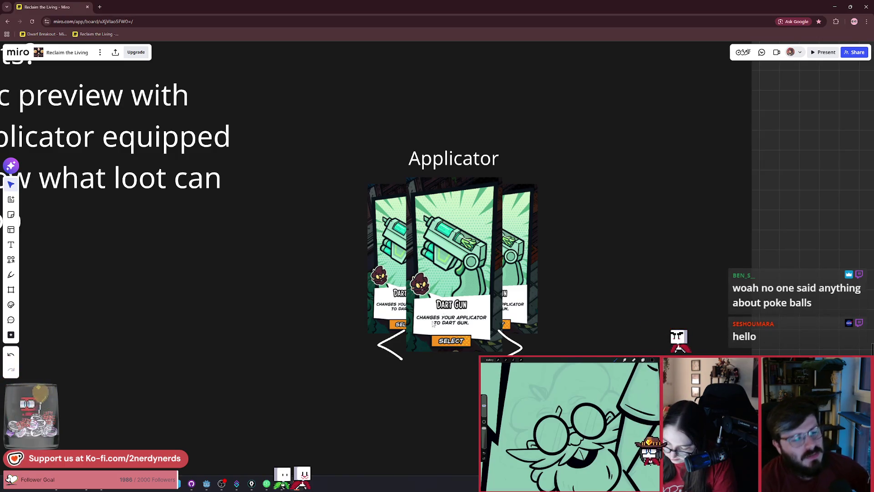
scroll(451, 328, "up", 5)
scroll(451, 328, "down", 1)
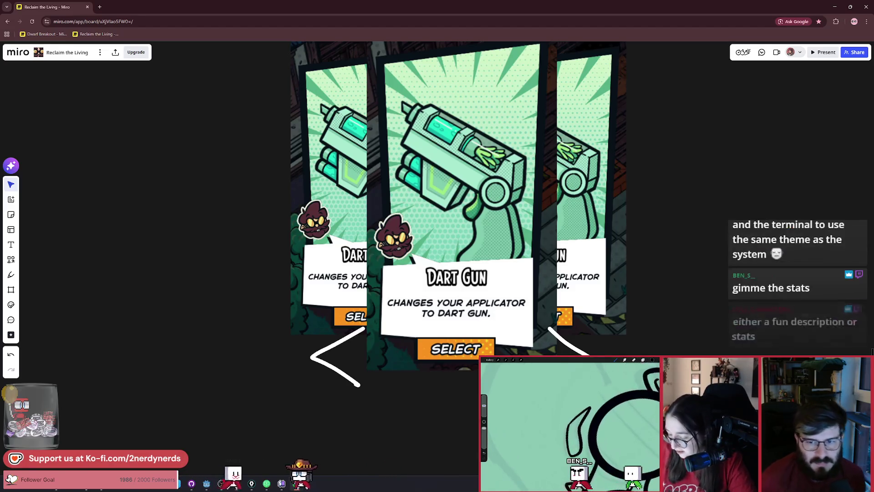
scroll(554, 255, "down", 5)
left_click_drag(583, 163, 448, 411)
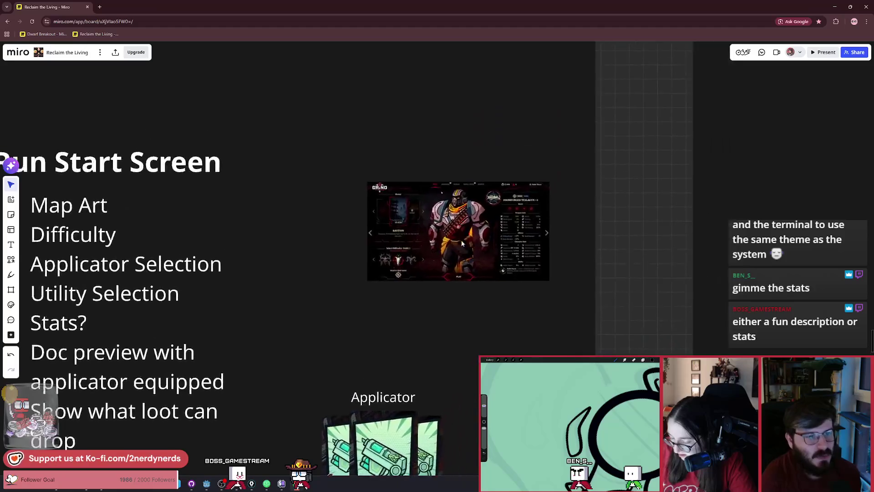
scroll(497, 241, "up", 5)
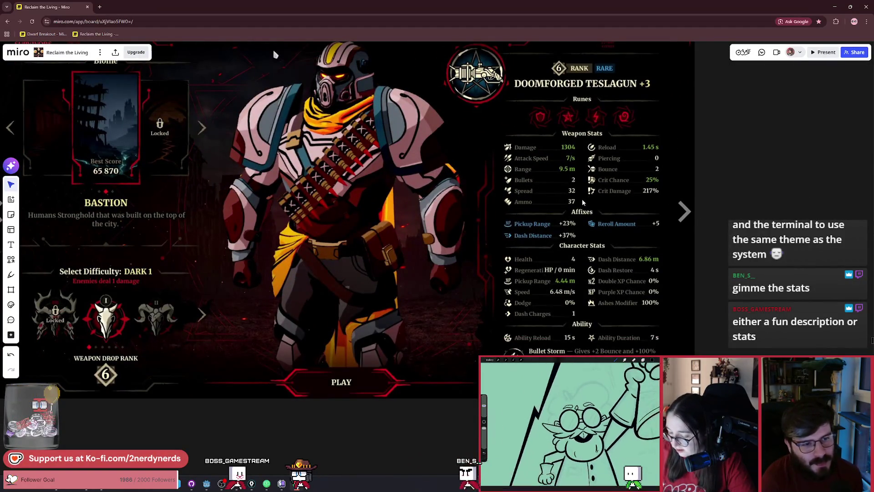
left_click_drag(538, 189, 568, 203)
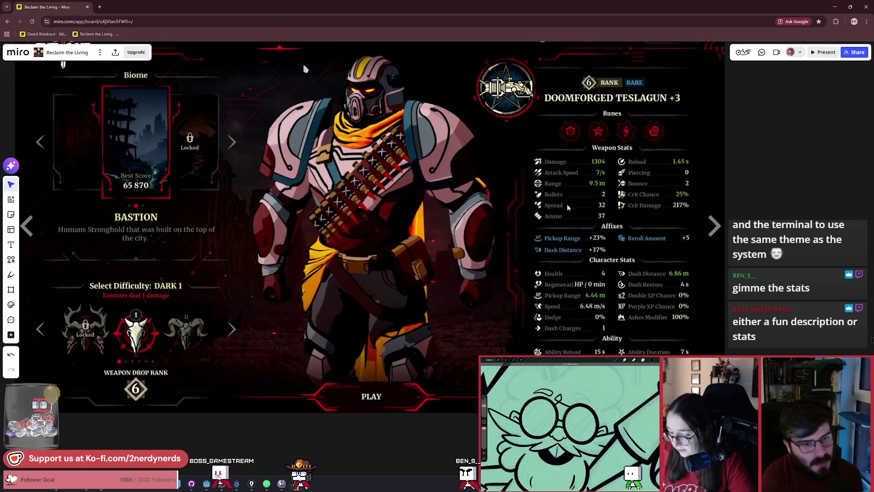
scroll(567, 207, "down", 2)
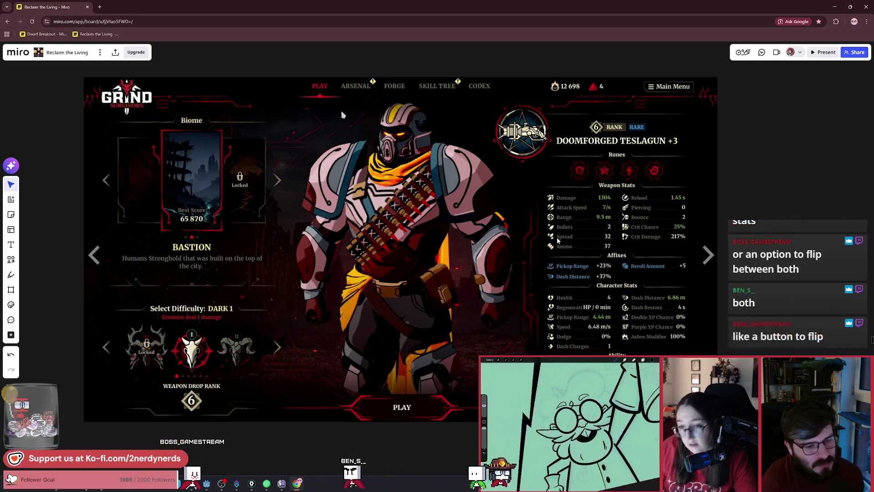
scroll(557, 240, "down", 3)
scroll(616, 266, "down", 3)
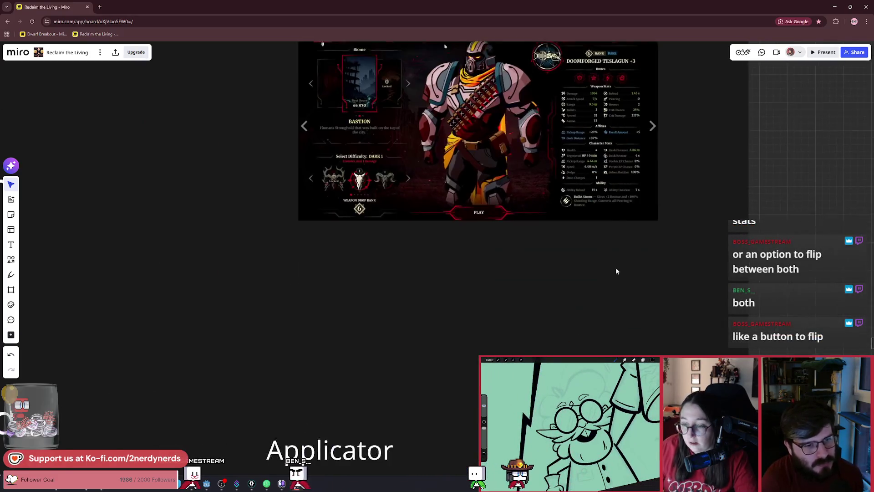
scroll(610, 255, "down", 3)
scroll(592, 212, "up", 5)
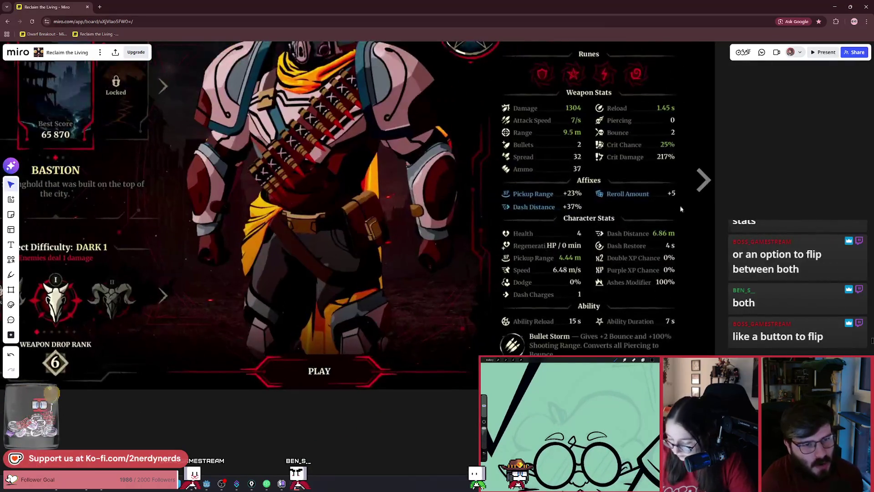
scroll(519, 278, "down", 5)
scroll(512, 296, "down", 5)
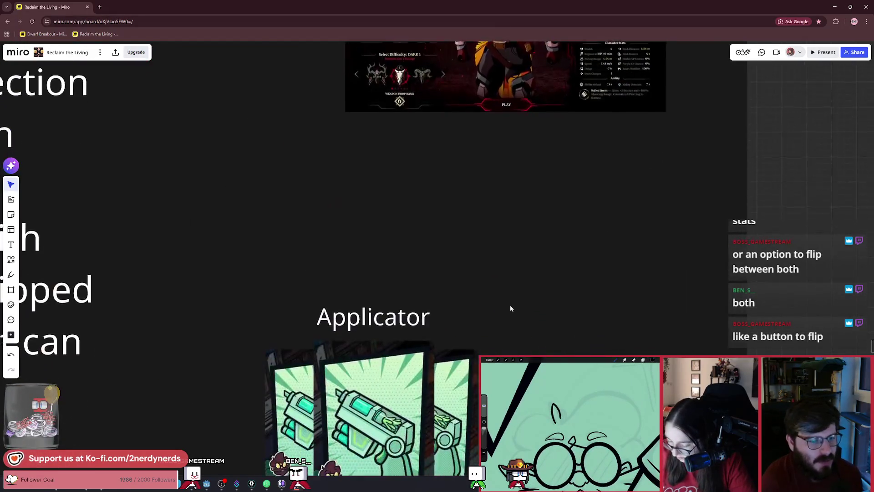
scroll(510, 304, "up", 5)
scroll(519, 273, "up", 3)
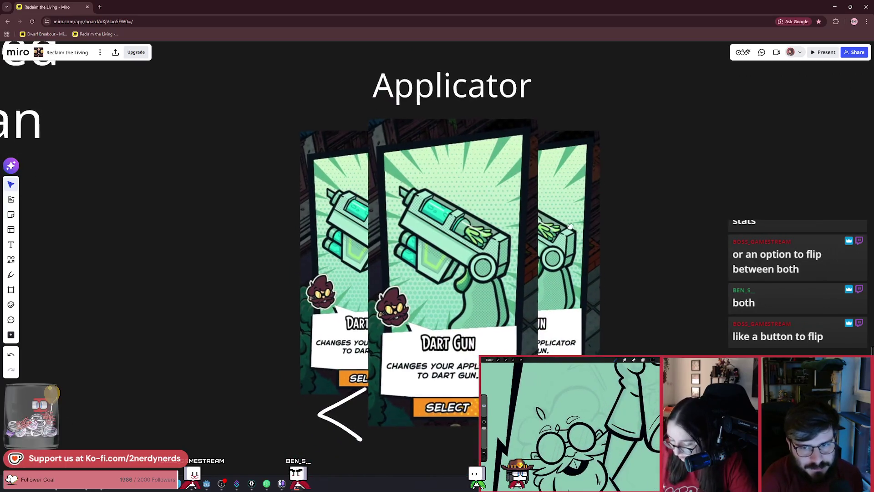
- Select then deselect the white left arrow drawing, and bring the Godot editor to the front
scroll(539, 223, "up", 1)
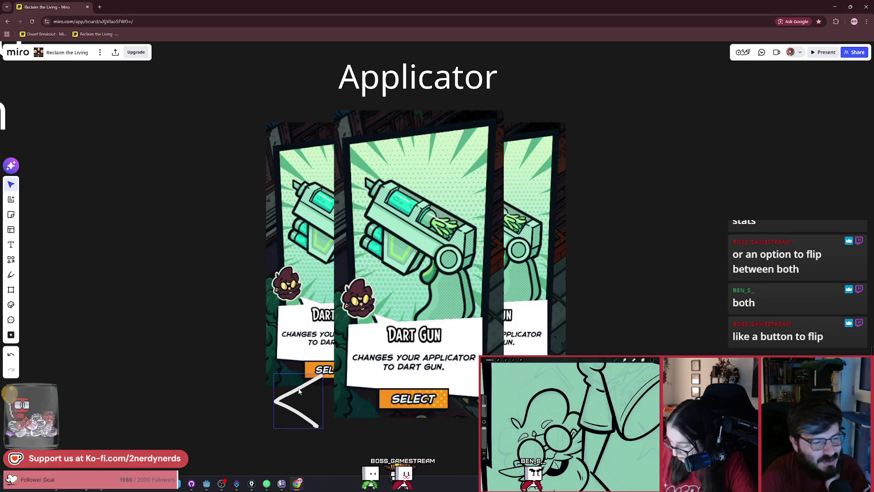
left_click(300, 390)
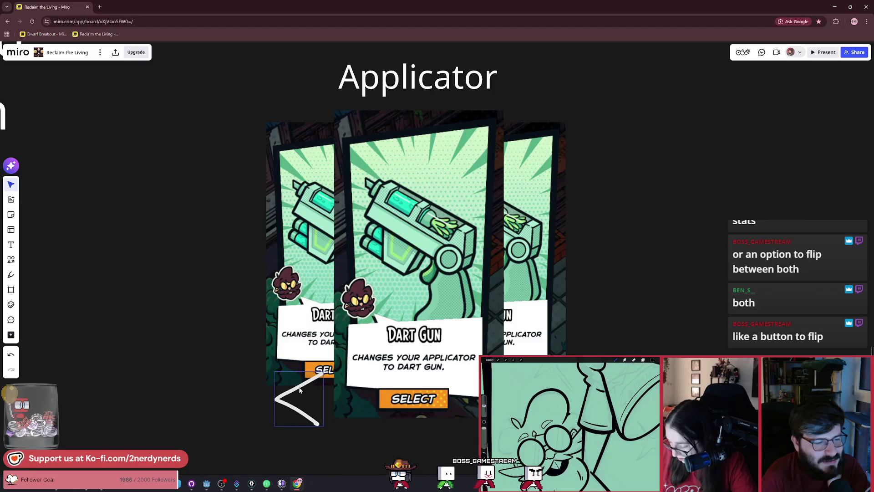
left_click(660, 341)
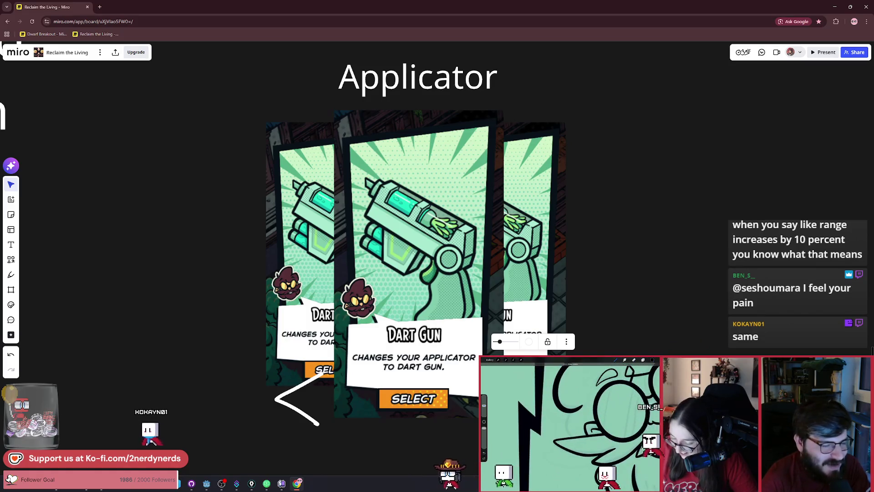
left_click(206, 483)
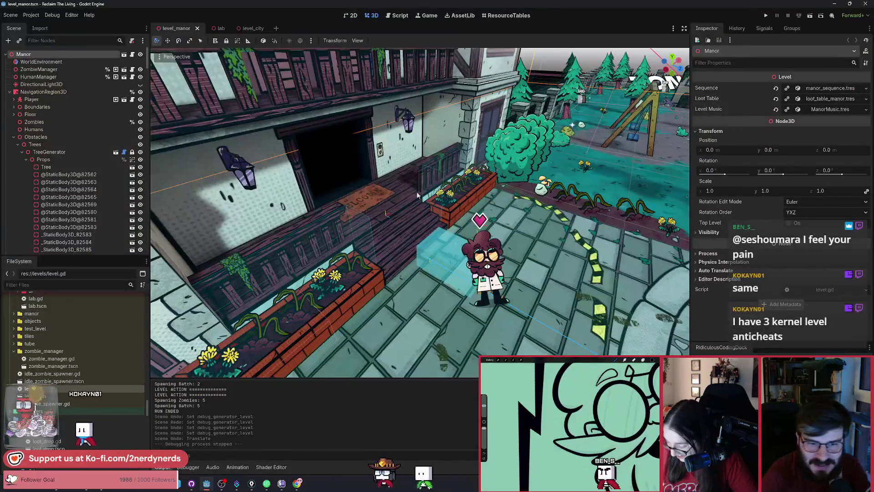
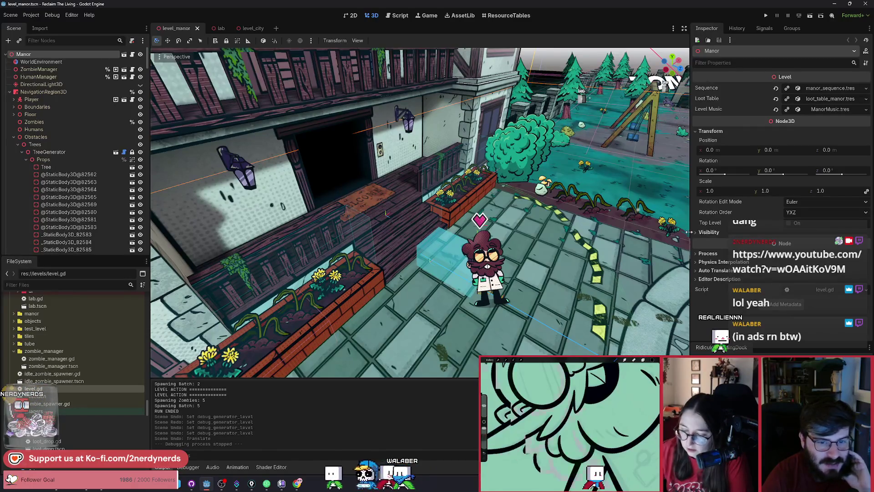
- Widen the Inspector, orbit above the courtyard, and collapse TreeGenerator to reveal the Rocks generators
mouse_move(691, 232)
left_mouse_down()
mouse_move(673, 231)
mouse_move(702, 233)
left_mouse_up()
left_click_drag(457, 50, 419, 55)
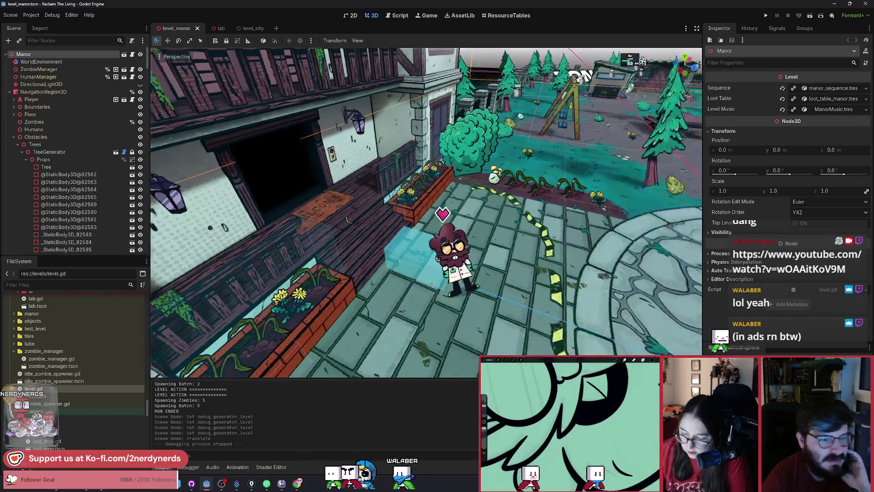
left_click_drag(507, 203, 475, 204)
mouse_move(309, 237)
left_mouse_down()
mouse_move(384, 159)
mouse_move(314, 173)
mouse_move(313, 154)
mouse_move(267, 108)
mouse_move(508, 202)
left_mouse_up()
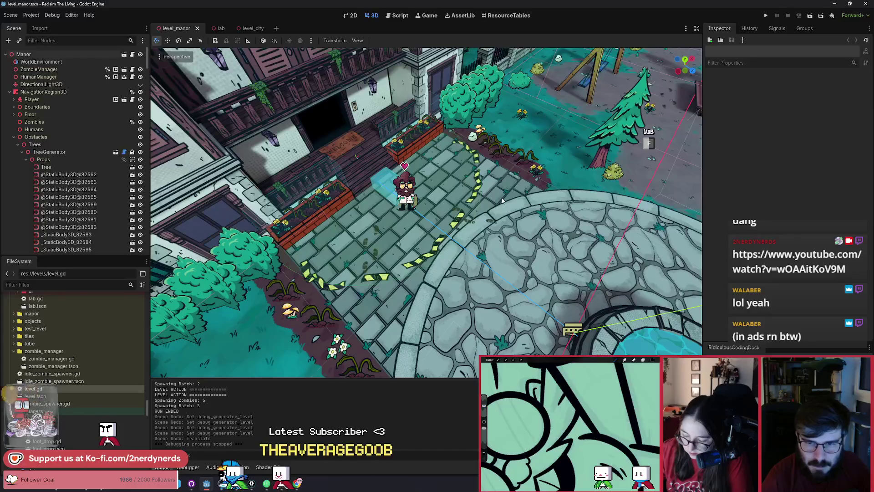
mouse_move(502, 200)
left_mouse_down()
mouse_move(428, 185)
mouse_move(492, 199)
left_mouse_up()
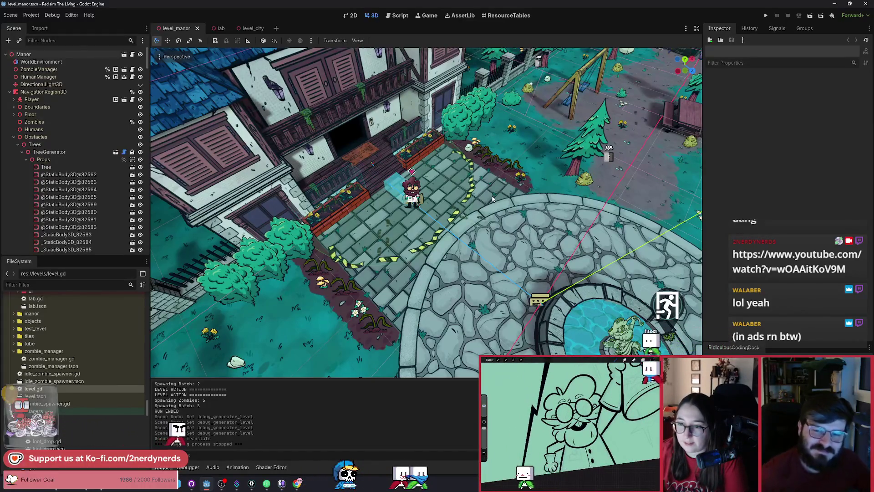
left_click(22, 152)
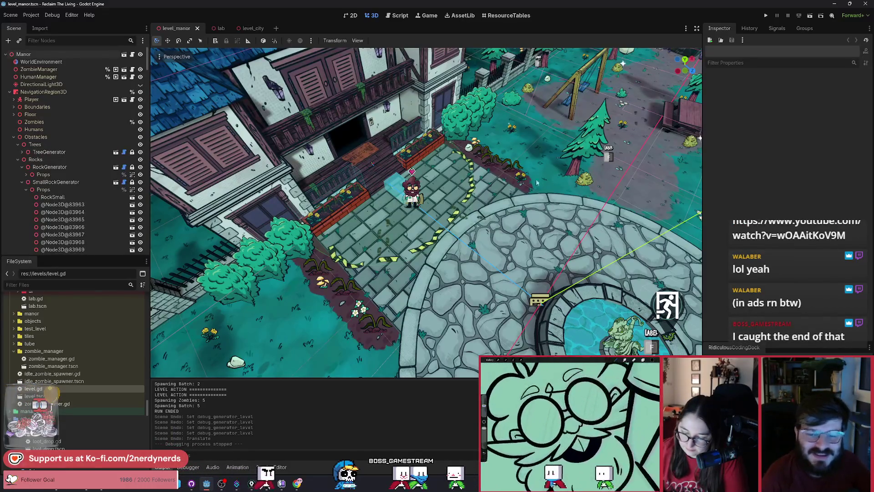
key("w")
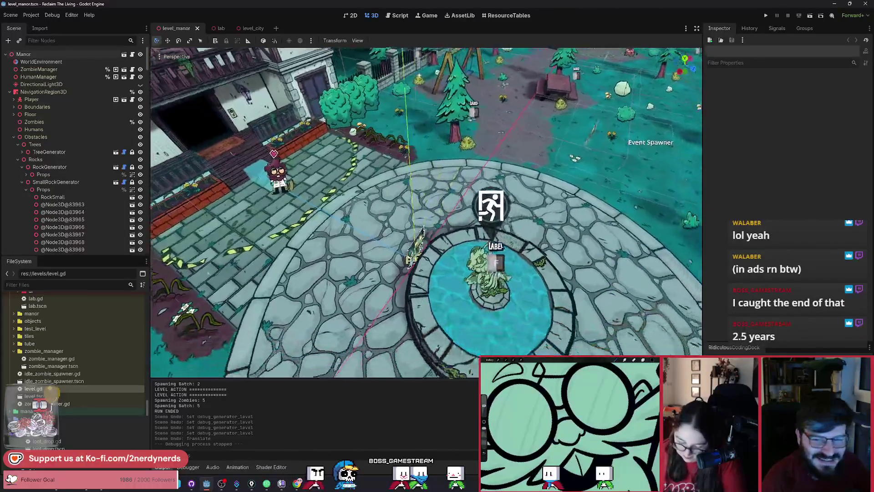
key("s")
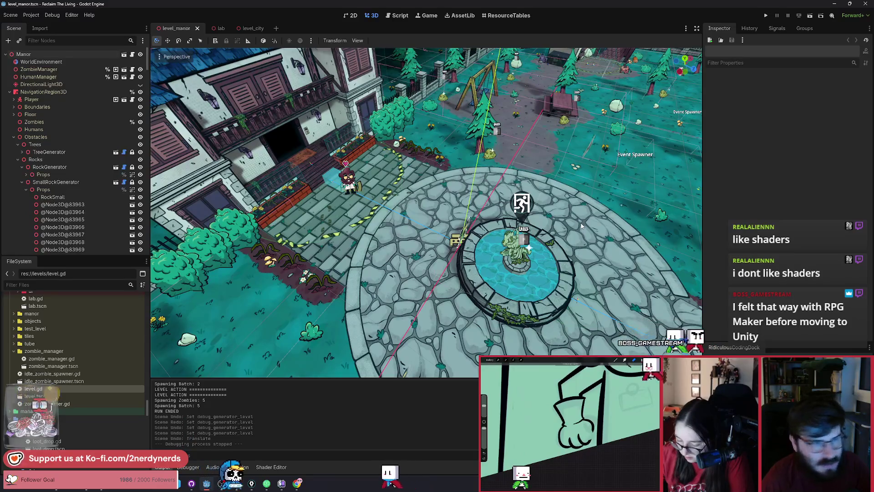
left_click_drag(565, 229, 561, 269)
- Orbit, zoom and fly the 3D camera across the courtyard down to the fountain and its zombie
scroll(424, 213, "up", 10)
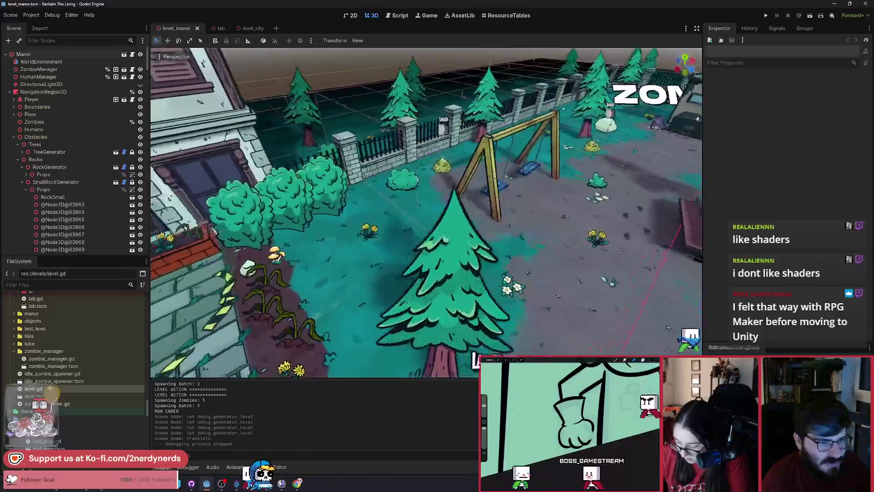
scroll(426, 212, "down", 5)
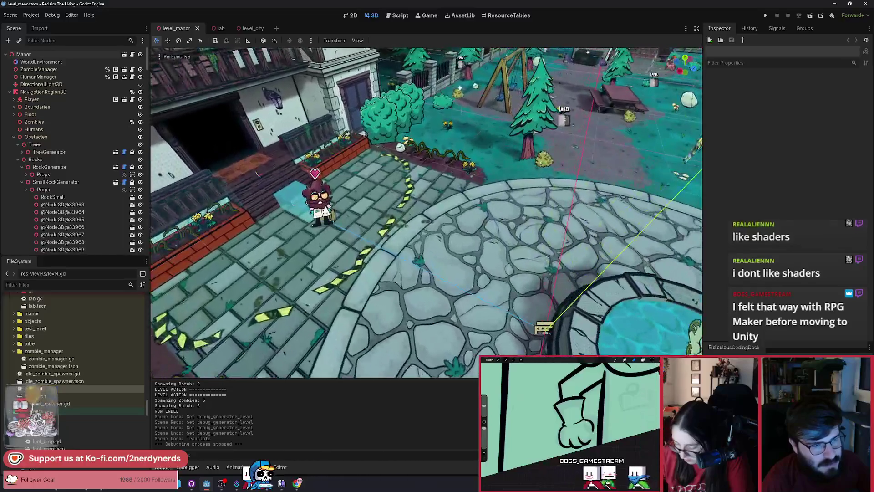
left_click_drag(257, 174, 299, 183)
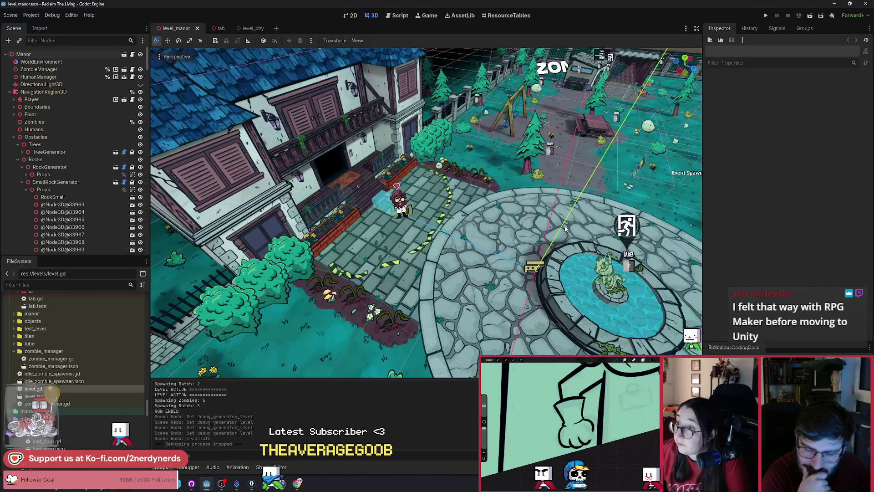
mouse_move(550, 204)
left_mouse_down()
mouse_move(446, 205)
mouse_move(492, 209)
mouse_move(474, 175)
mouse_move(528, 182)
left_mouse_up()
key("w")
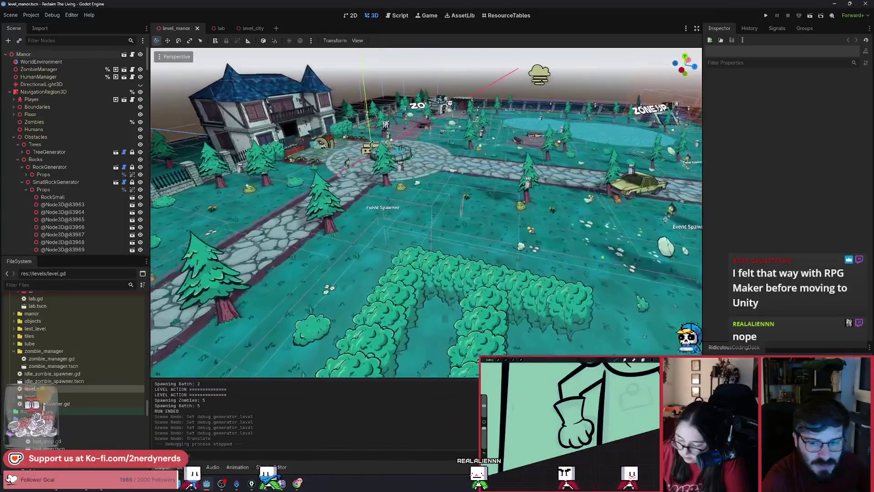
key("w")
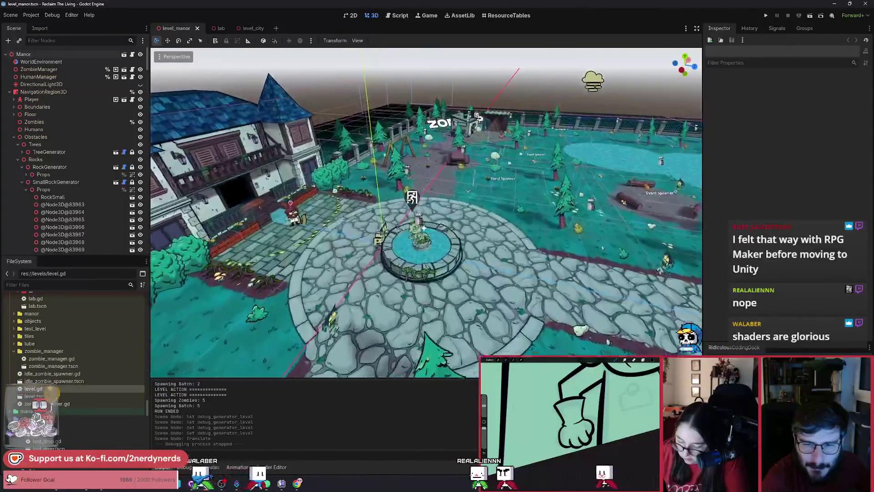
key("w")
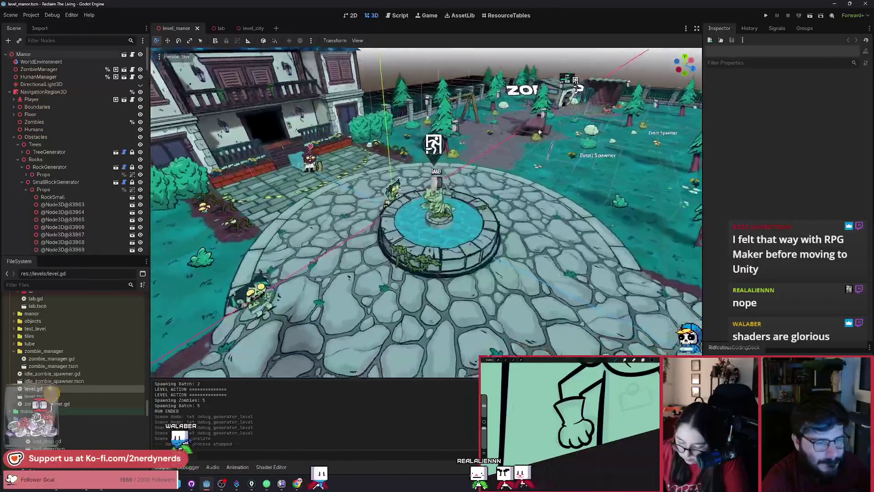
key("s")
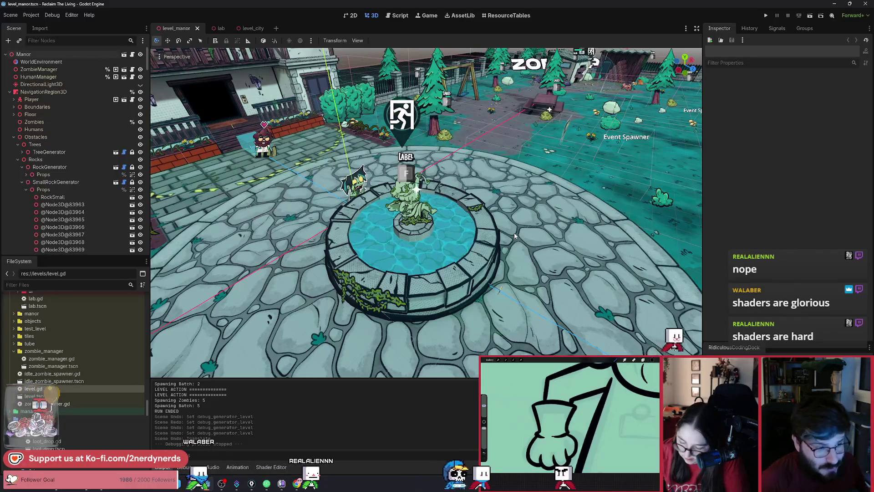
mouse_move(529, 234)
left_mouse_down()
mouse_move(565, 215)
mouse_move(553, 215)
left_mouse_up()
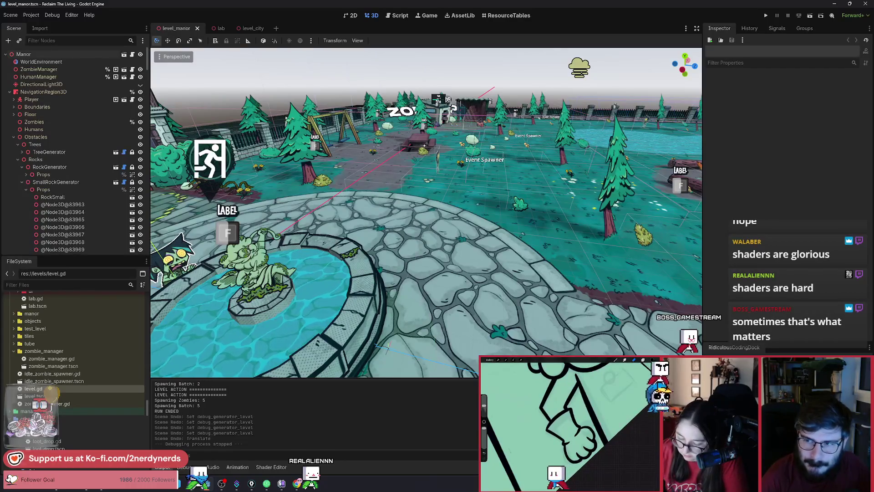
left_click_drag(426, 212, 241, 212)
- Select the zombie by the fountain, open its zombie_renderer scene, and zoom onto the TestMesh
left_click(241, 212)
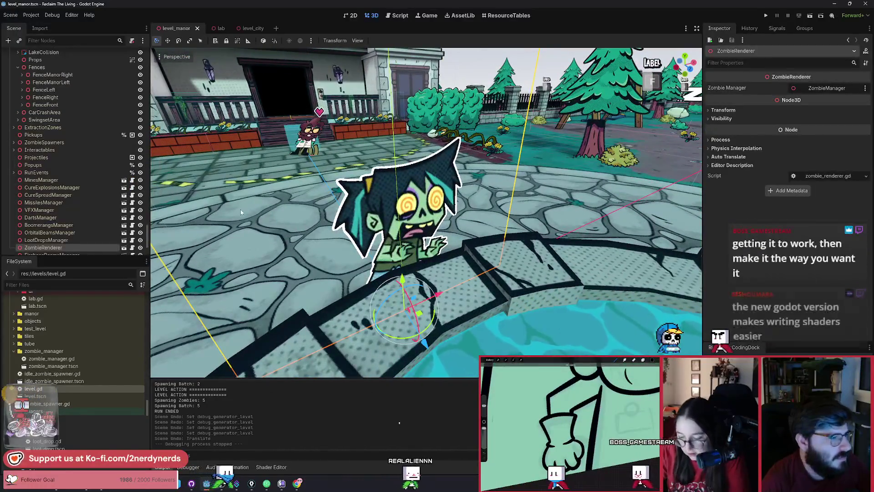
left_click(132, 248)
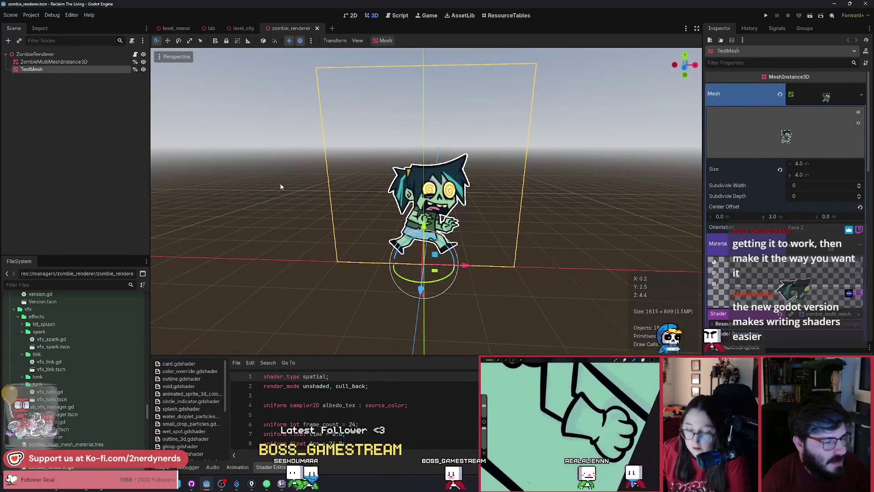
scroll(281, 187, "up", 5)
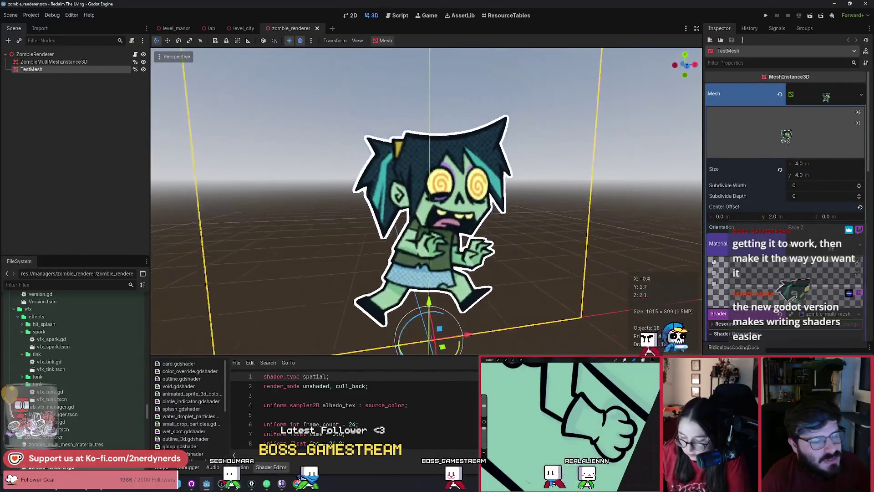
left_click_drag(278, 187, 277, 186)
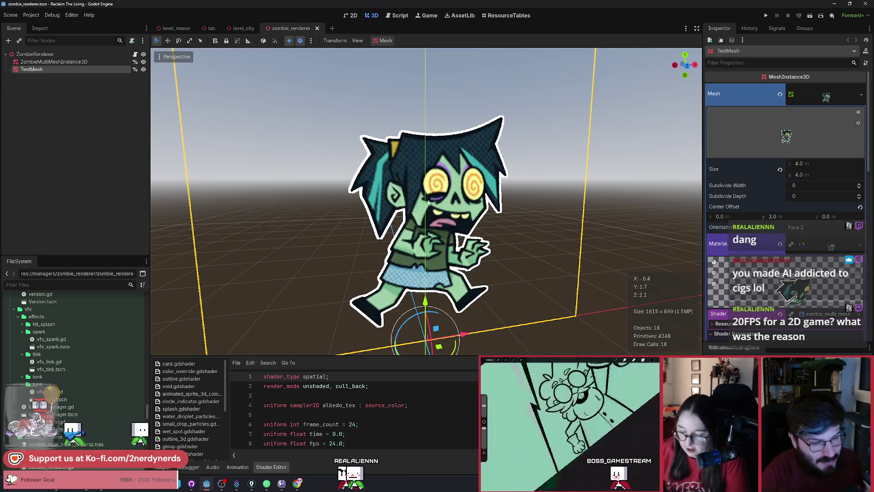
- Enlarge the shader code area and inspect the body of the get_frame_uv function
left_click_drag(444, 356, 444, 270)
left_click(404, 376)
left_click(404, 366)
scroll(404, 366, "down", 10)
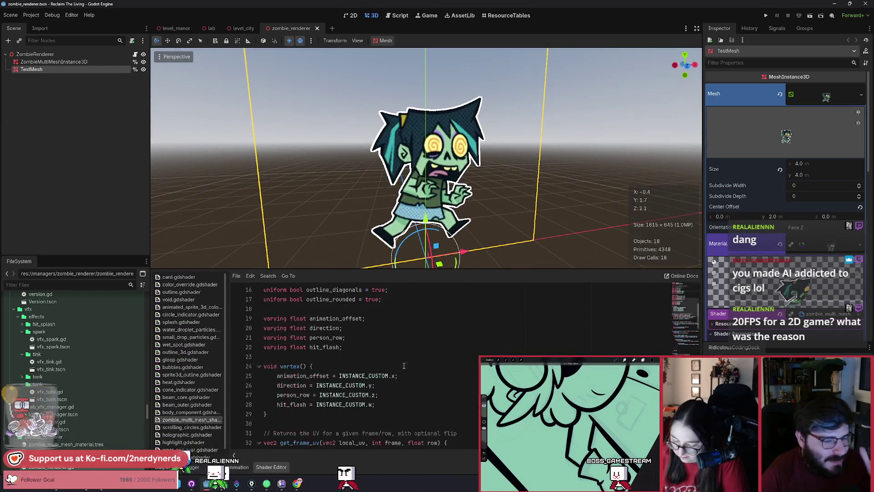
left_click_drag(429, 342, 428, 309)
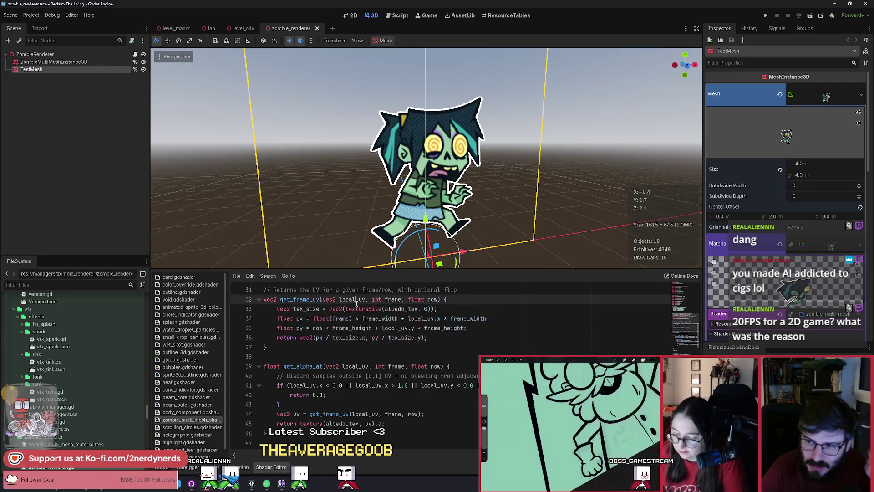
left_click(445, 342)
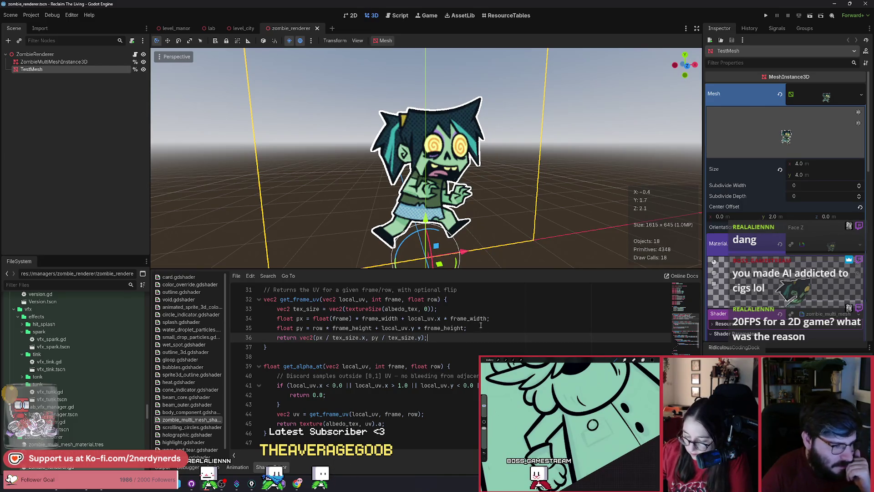
- Scroll up through the shader to review the frame_count uniform and surrounding lines
scroll(481, 325, "up", 8)
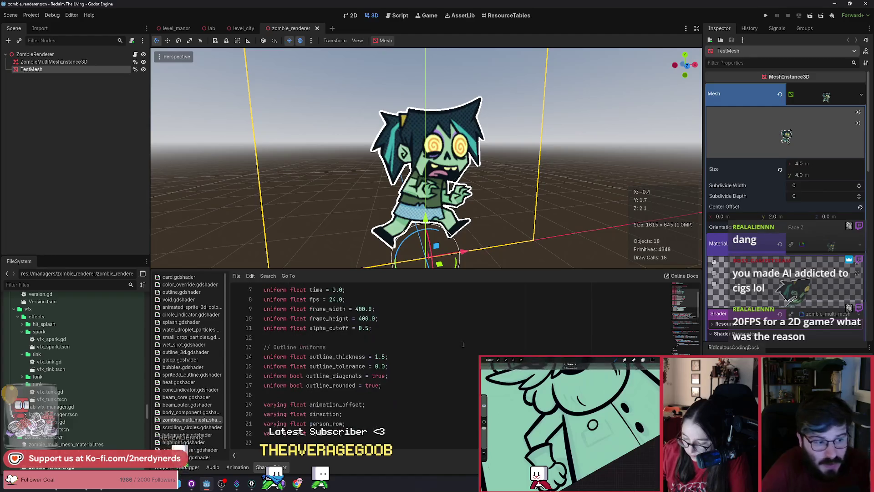
scroll(399, 354, "up", 2)
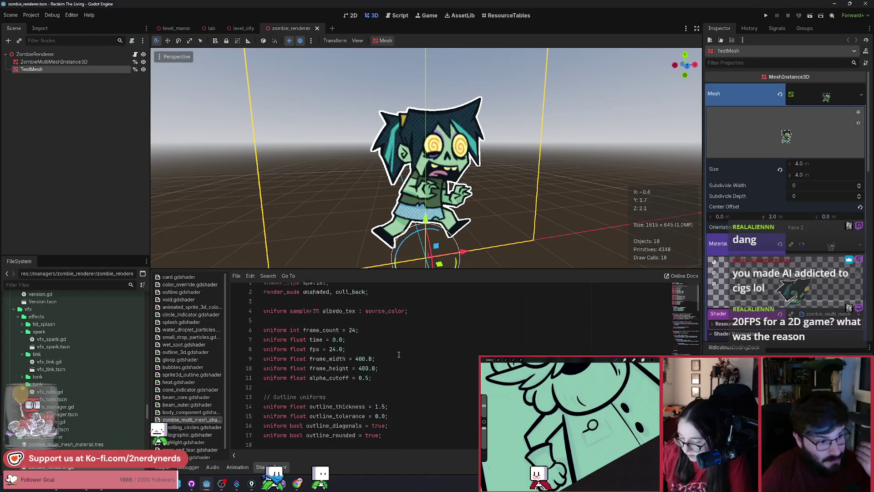
left_click(408, 337)
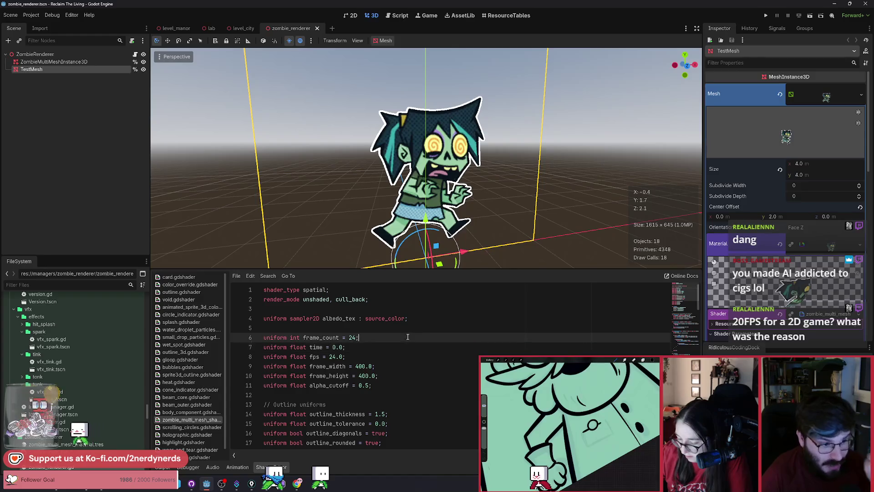
scroll(408, 337, "down", 7)
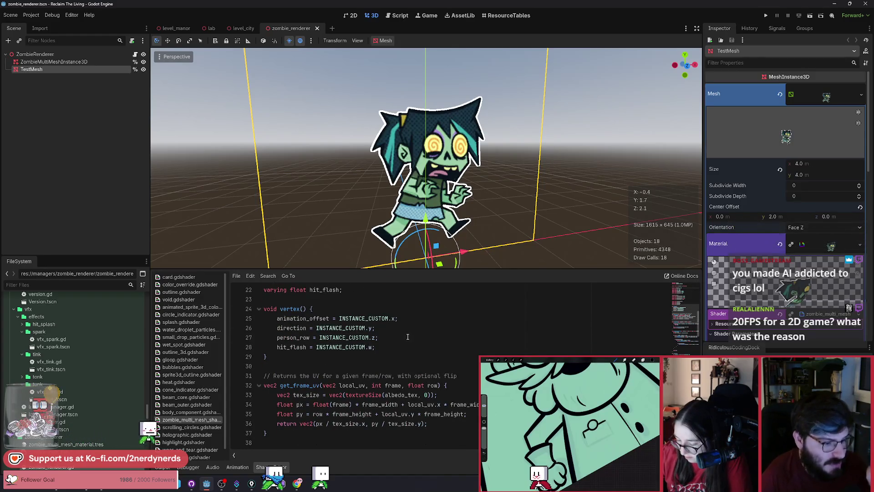
scroll(408, 337, "down", 3)
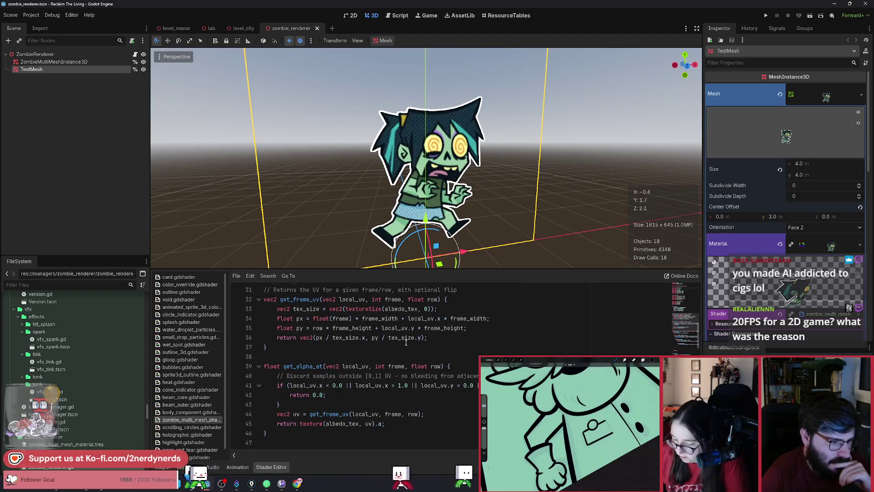
scroll(406, 342, "down", 4)
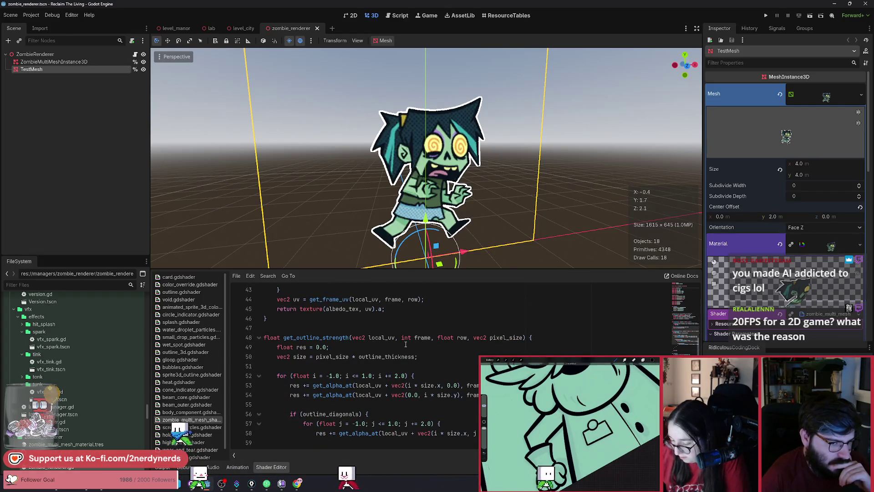
scroll(406, 344, "up", 14)
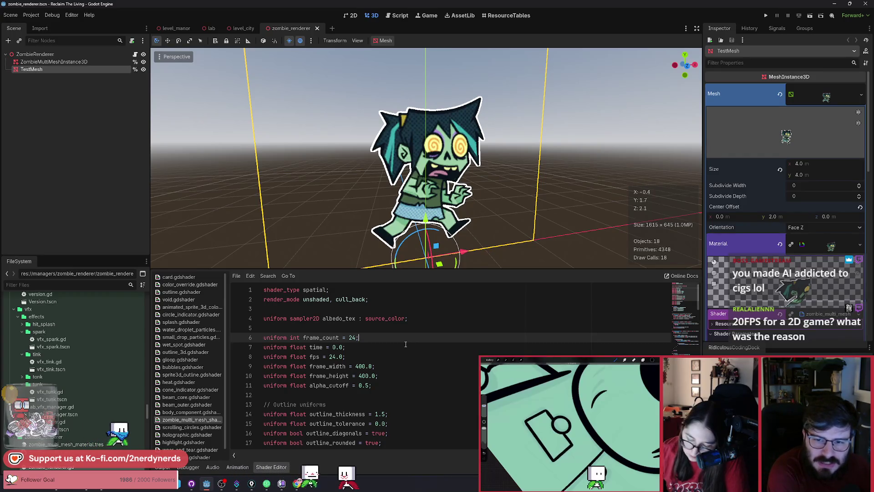
- Check the albedo_tex sampler and render_mode lines, then lower the splitter to heighten the 3D view
left_click(412, 319)
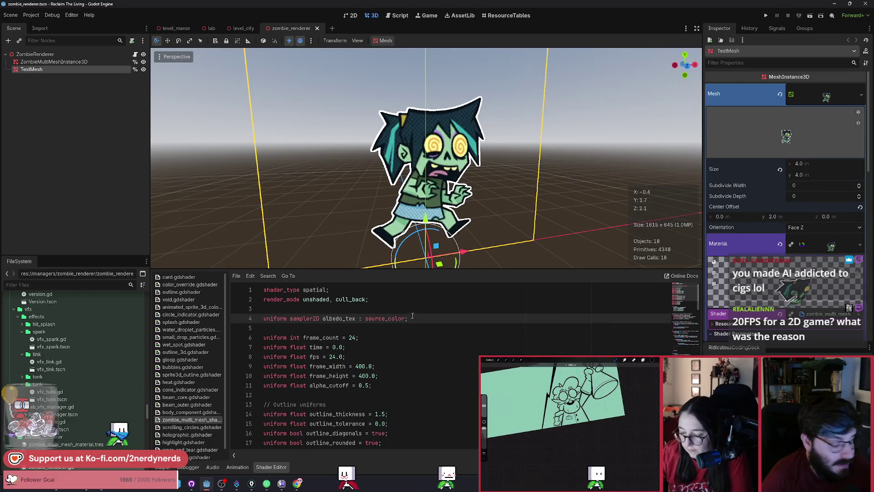
left_click(402, 297)
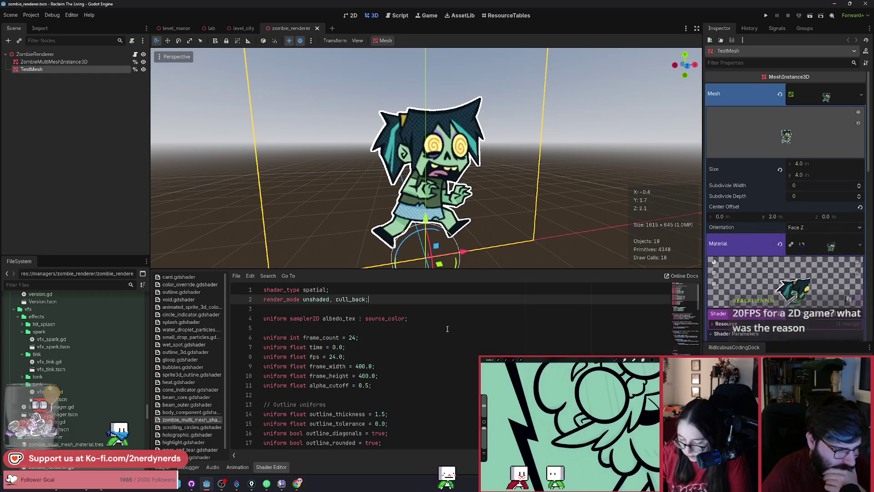
scroll(447, 329, "down", 2)
scroll(319, 355, "up", 1)
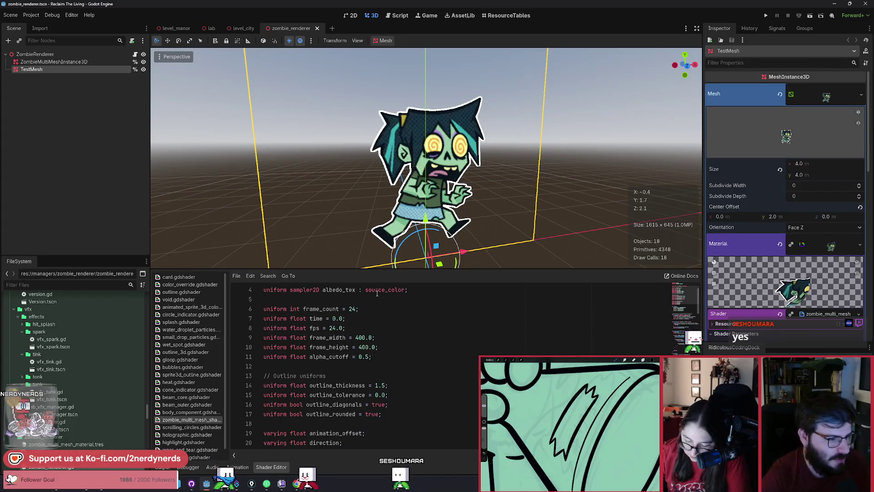
left_click_drag(375, 269, 363, 315)
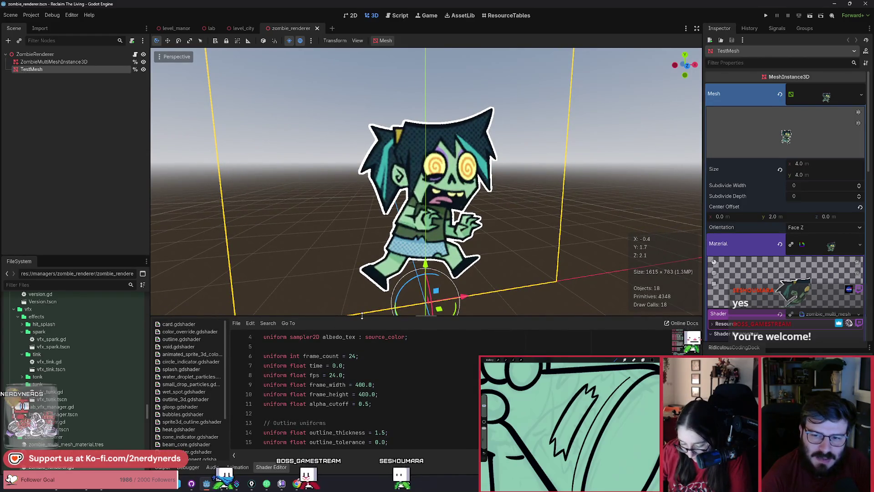
left_click(176, 28)
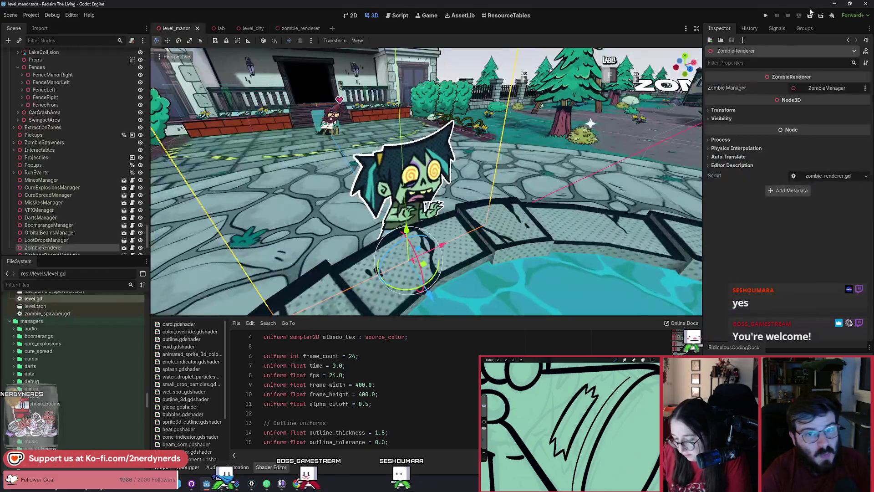
- Run the game, choose the Dart Gun, and set Spawn Zombie to 200 in the debug panel
left_click(807, 17)
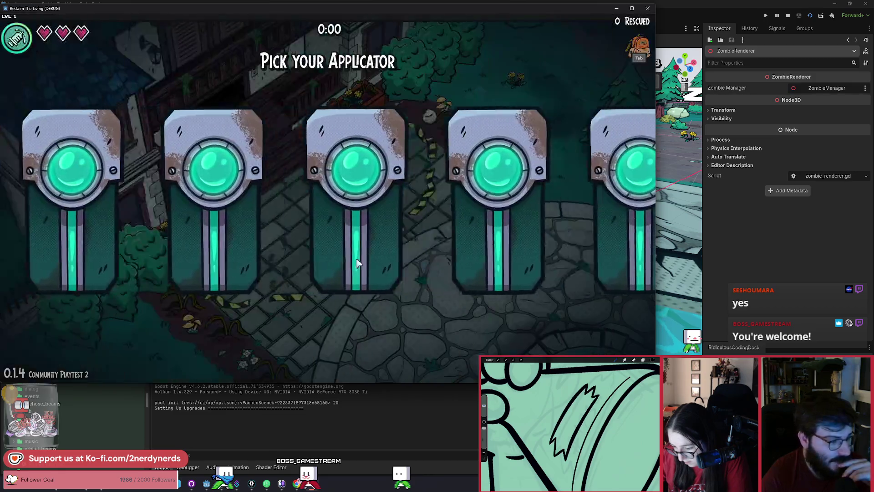
mouse_move(245, 297)
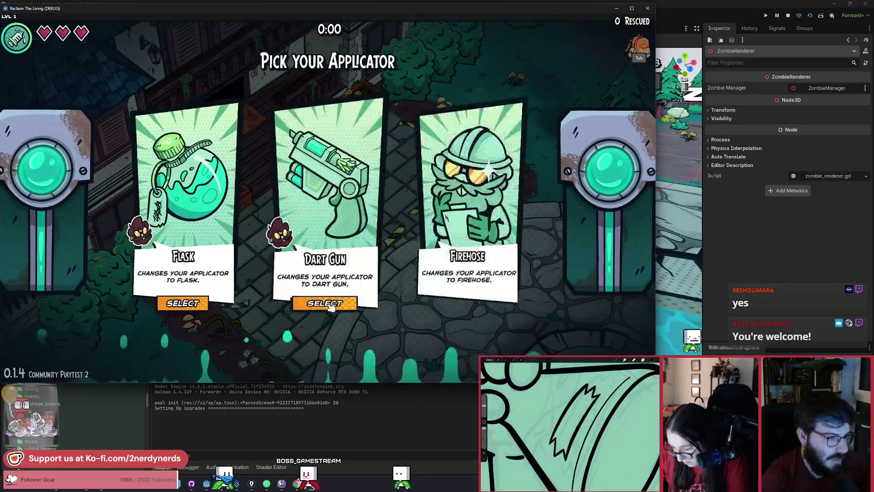
left_click(322, 302)
key("grave")
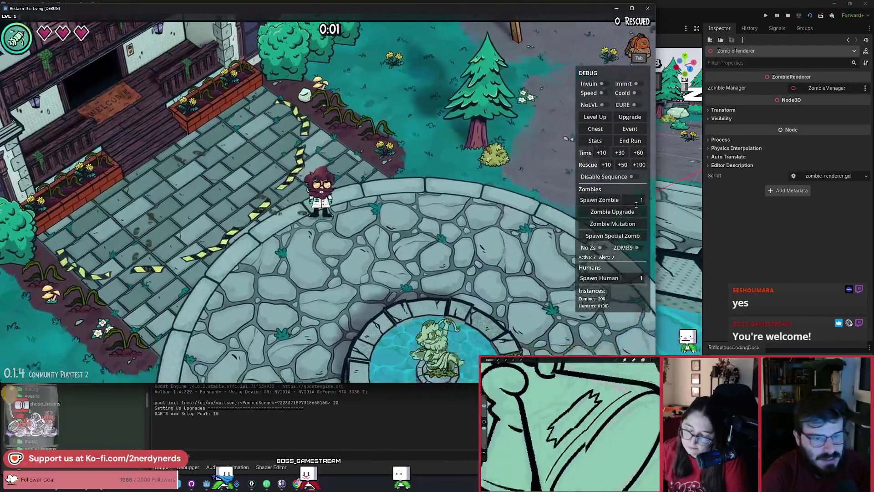
left_click(637, 200)
type("200")
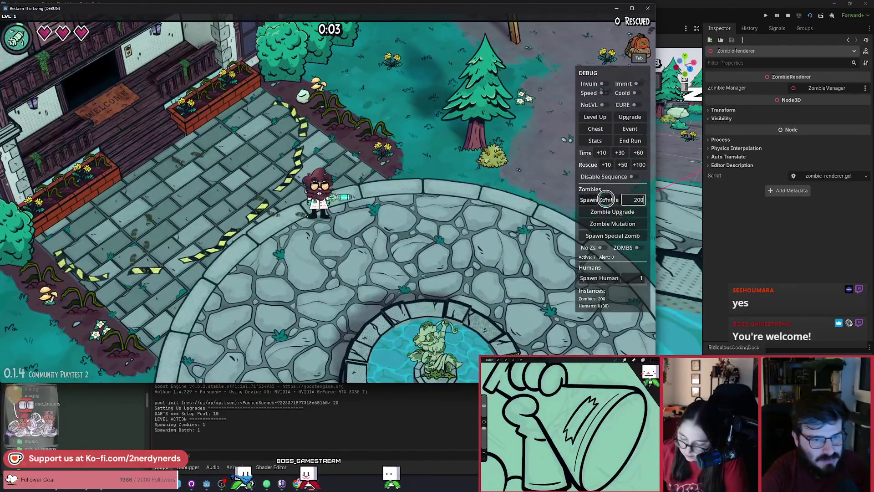
type("d")
type("w")
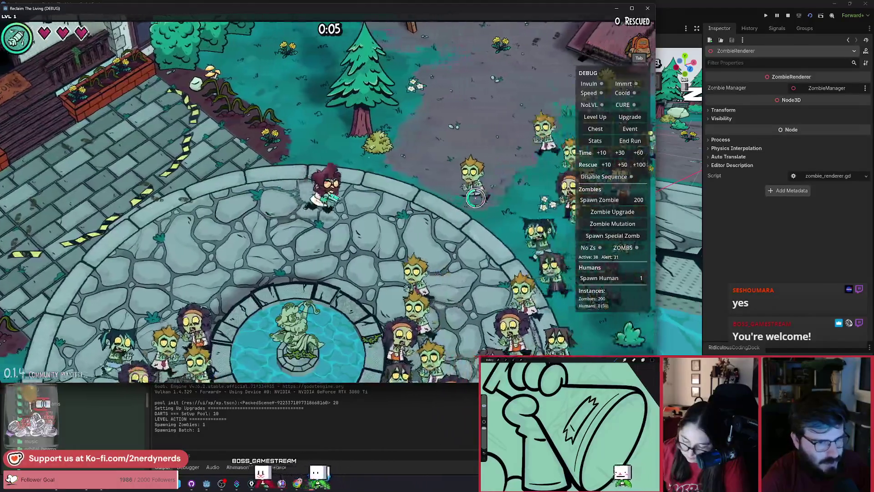
type("a")
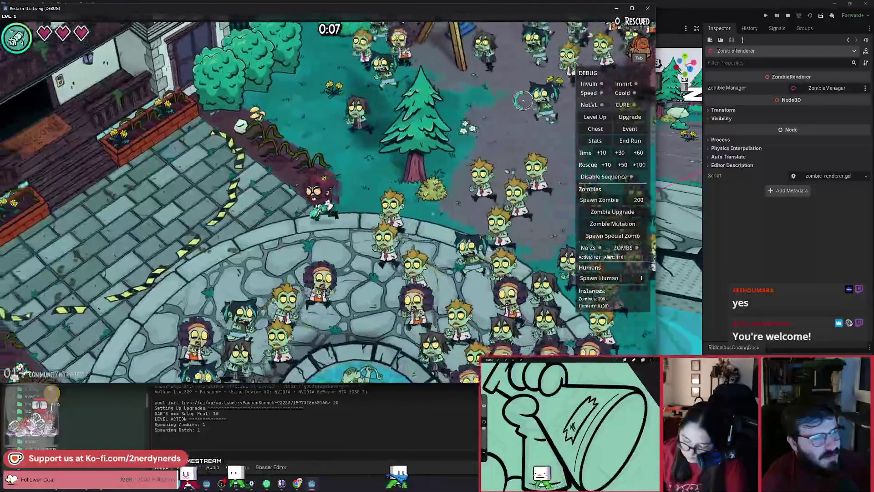
type("s")
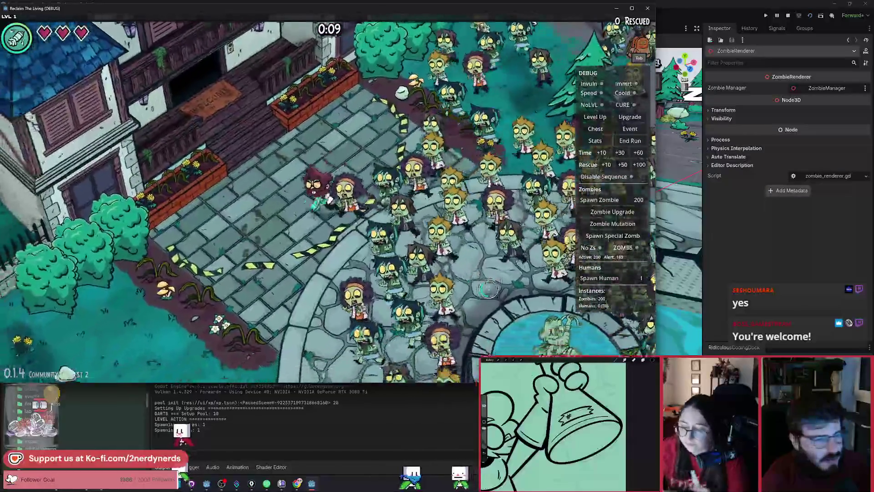
type("s")
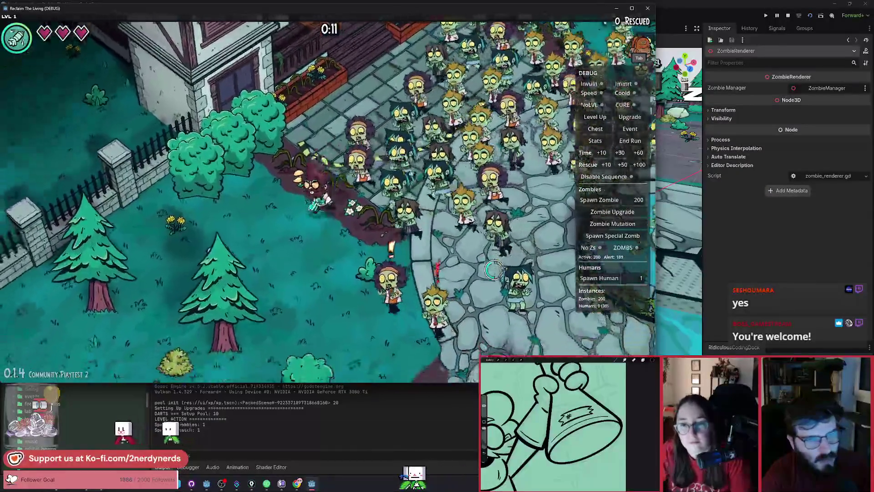
type("s")
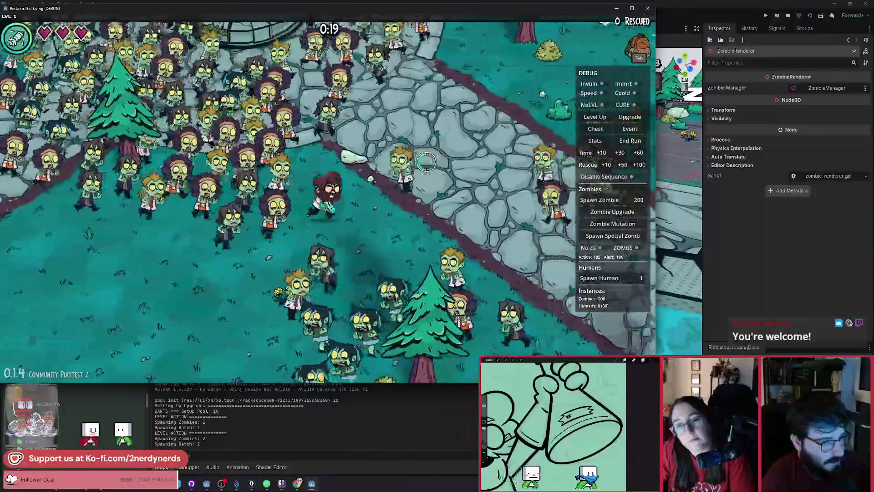
- Walk the character across the grass away from the zombie horde, then stop the game
key("w")
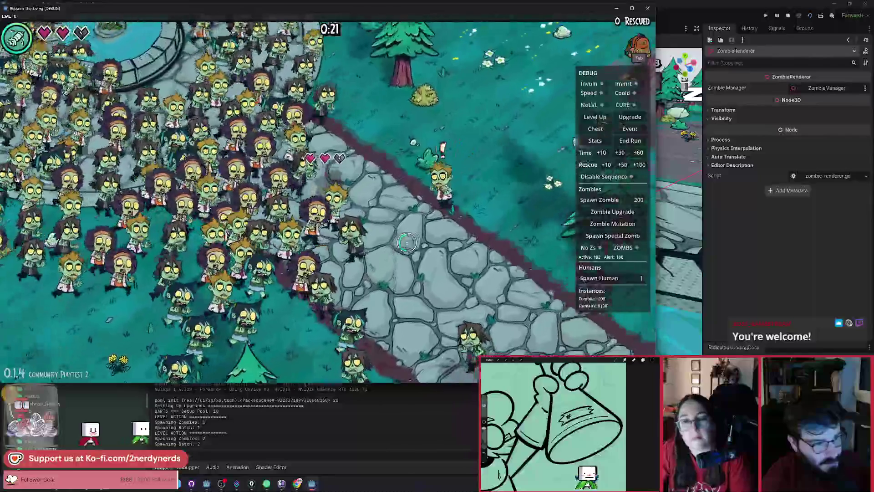
key("d")
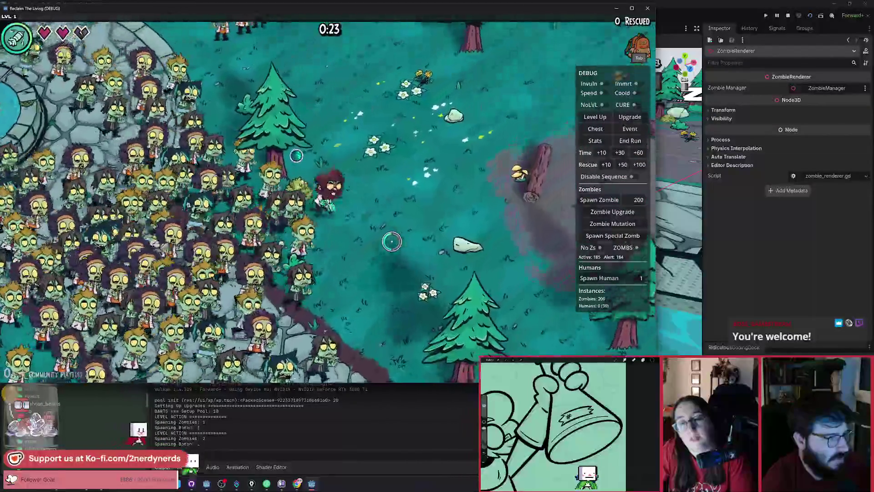
key("w")
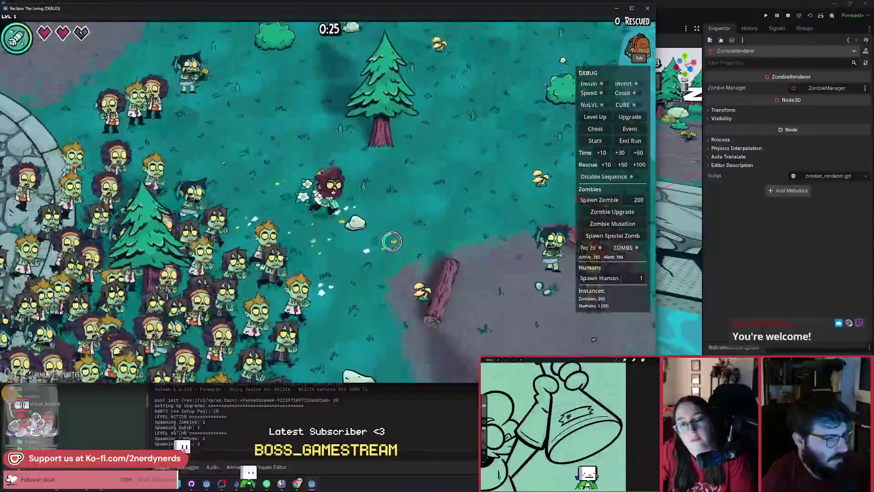
key("w")
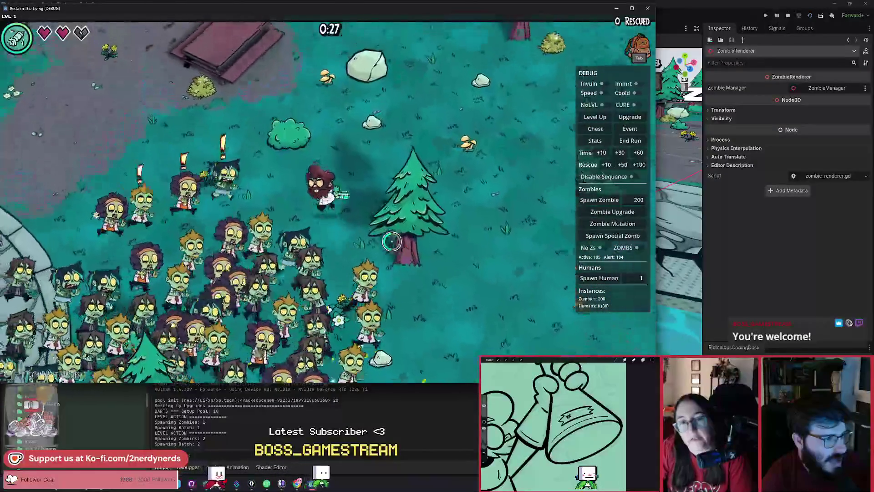
left_click(788, 16)
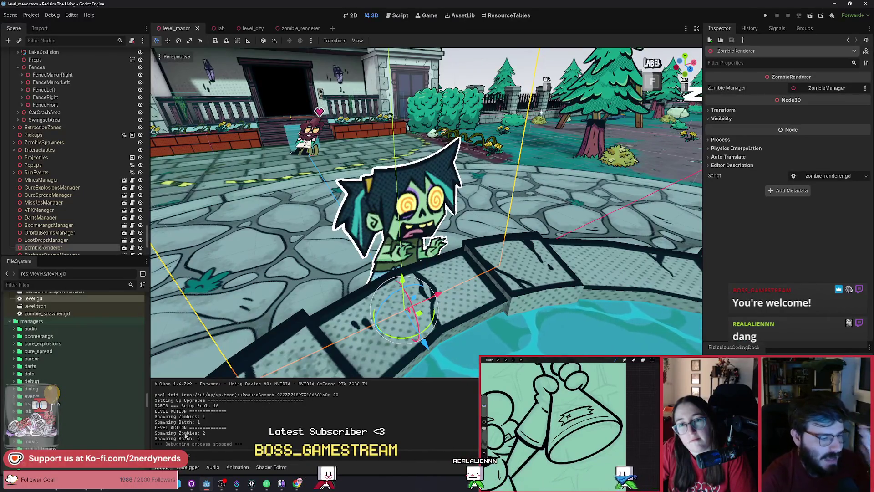
- Return to the zombie_renderer scene and select the ZombieMultiMeshInstance3D node
left_click(295, 28)
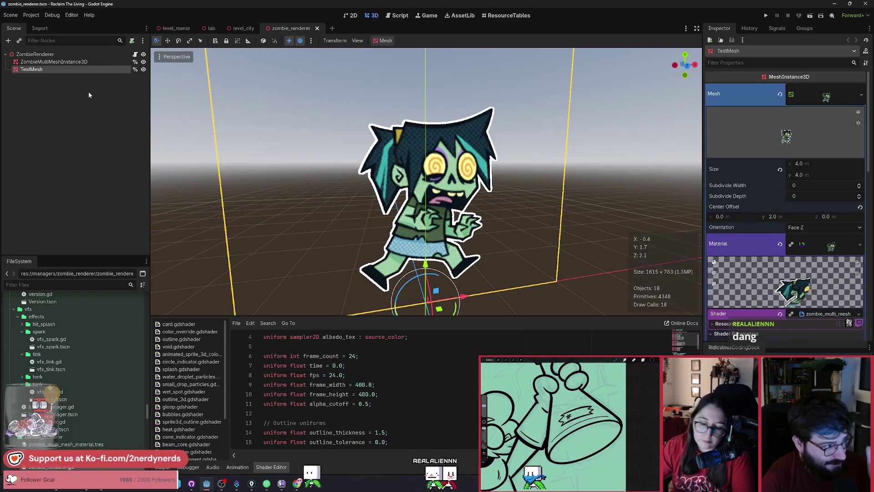
left_click(74, 62)
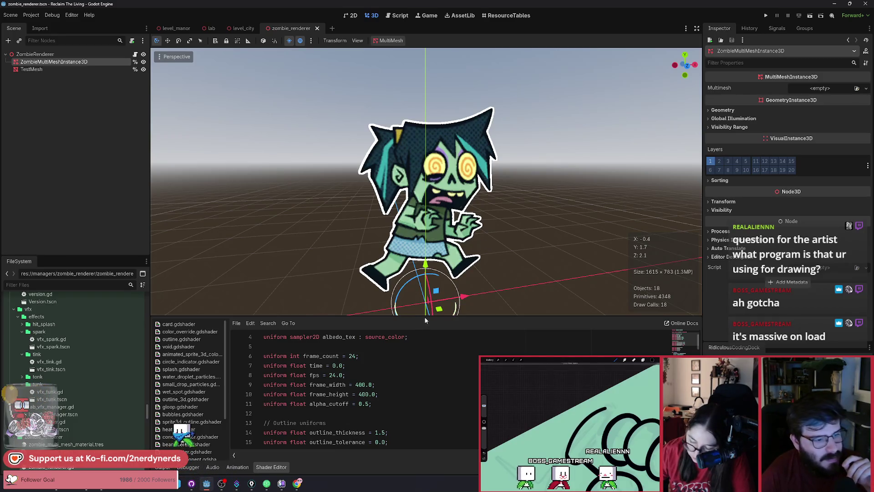
- Give the shader code more room and select, then deselect, the test mesh
left_click_drag(425, 319, 392, 294)
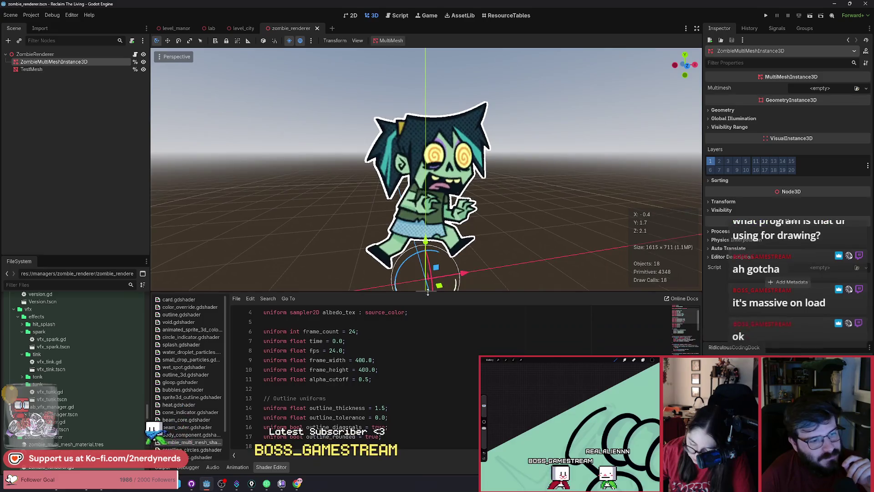
left_click(341, 230)
left_click(584, 233)
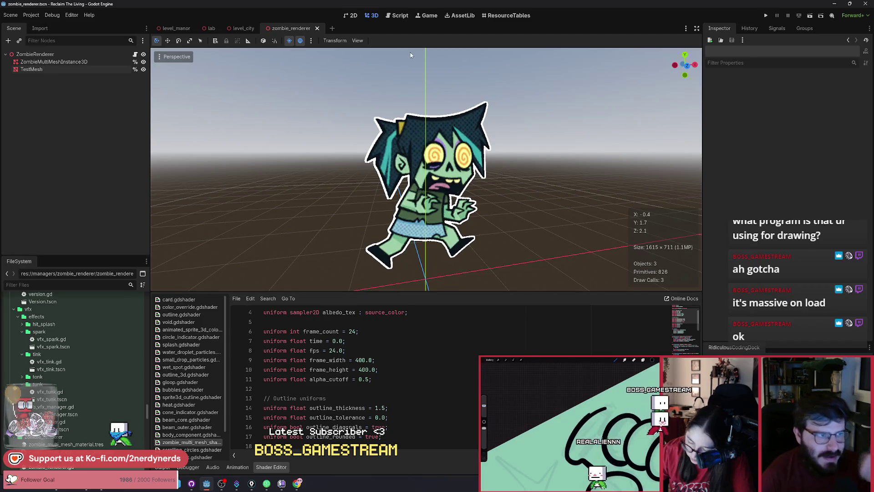
- Quick-open sprite_sheet_generator.tscn by searching 'spriteshee' and generate the zombie run animation frames
key("alt+shift+o")
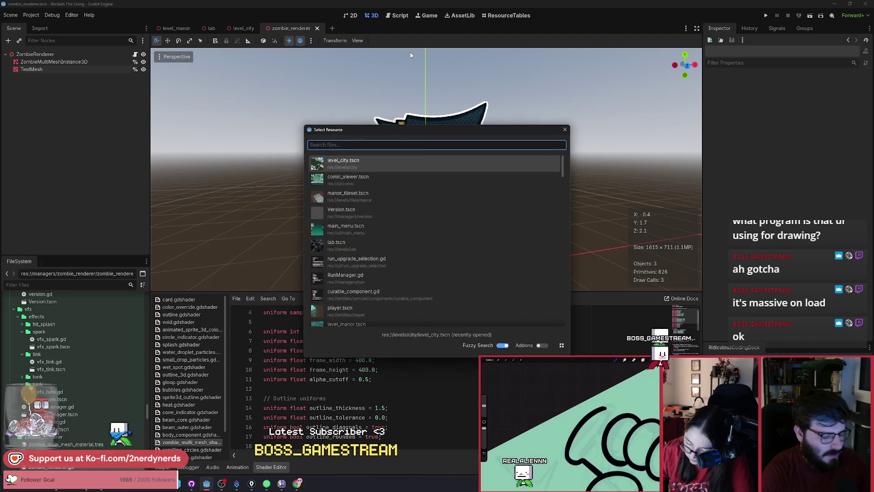
type("sprite")
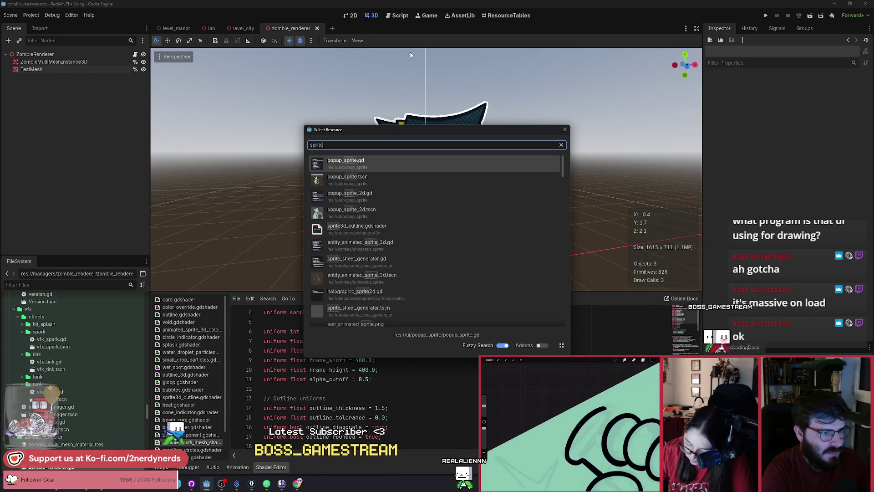
type("shee")
key("Down")
key("Return")
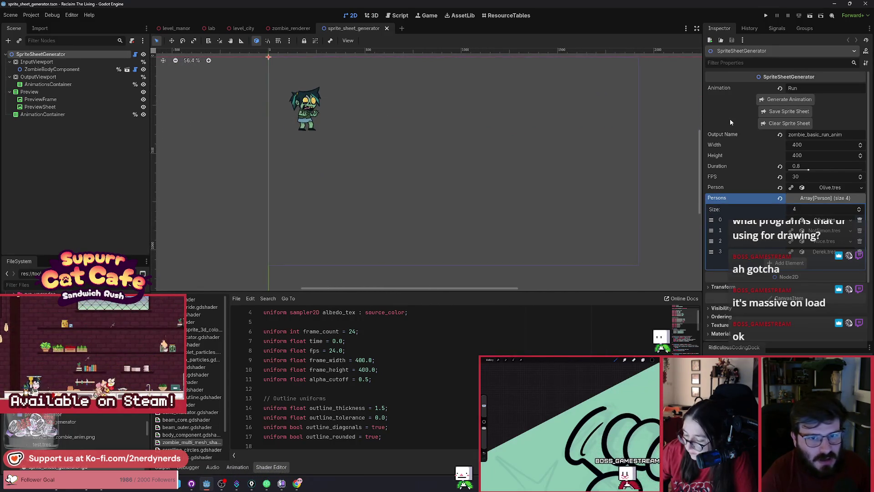
left_click(777, 101)
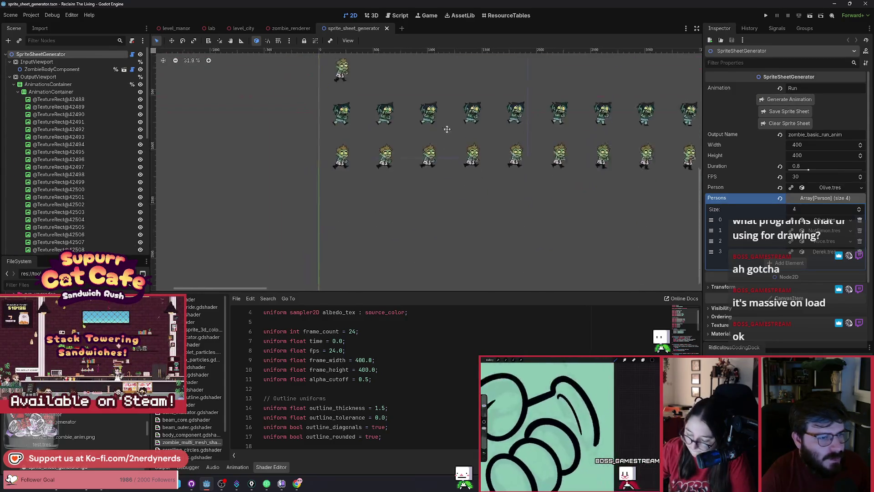
scroll(437, 151, "down", 4)
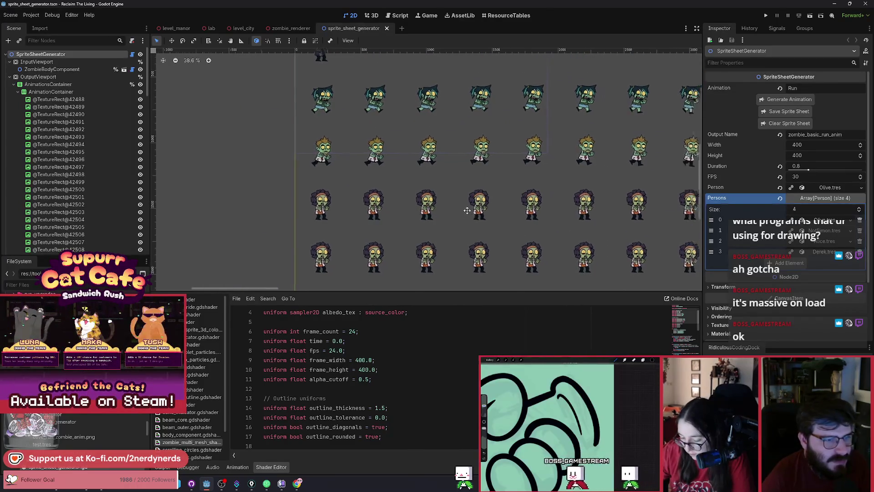
scroll(464, 211, "down", 3)
scroll(437, 218, "down", 4)
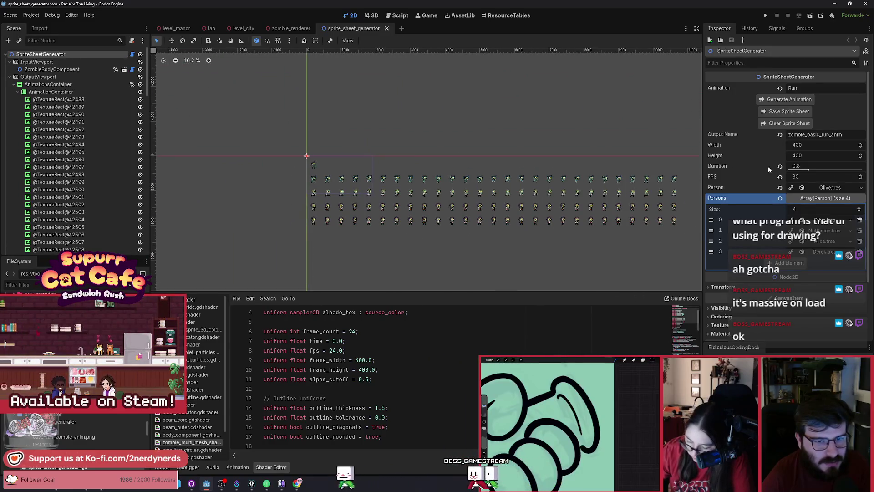
left_click(789, 99)
scroll(350, 163, "down", 1)
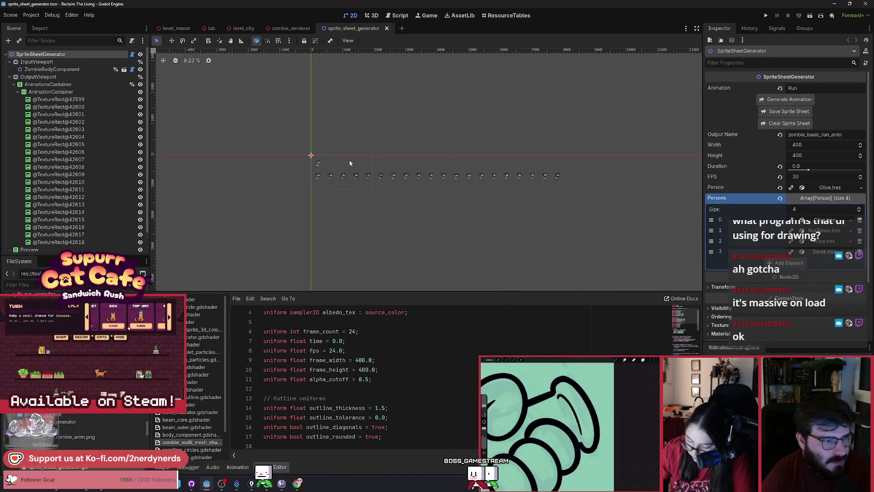
scroll(349, 188, "up", 6)
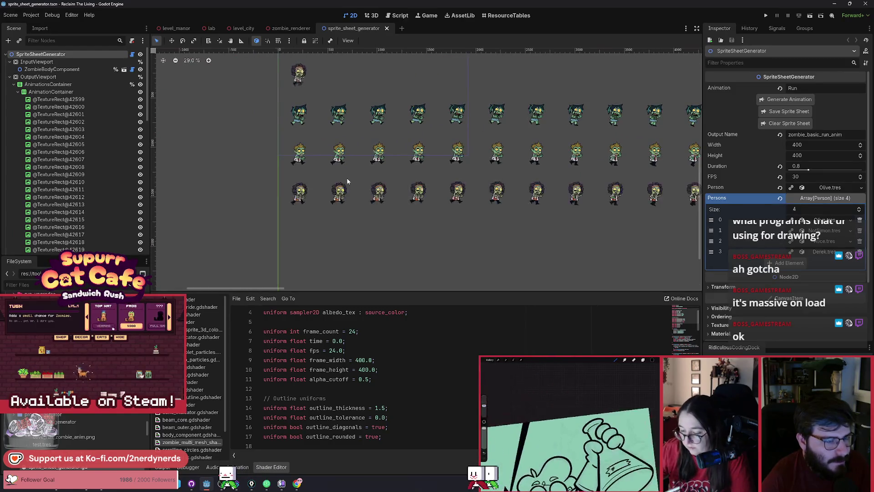
scroll(347, 181, "up", 5)
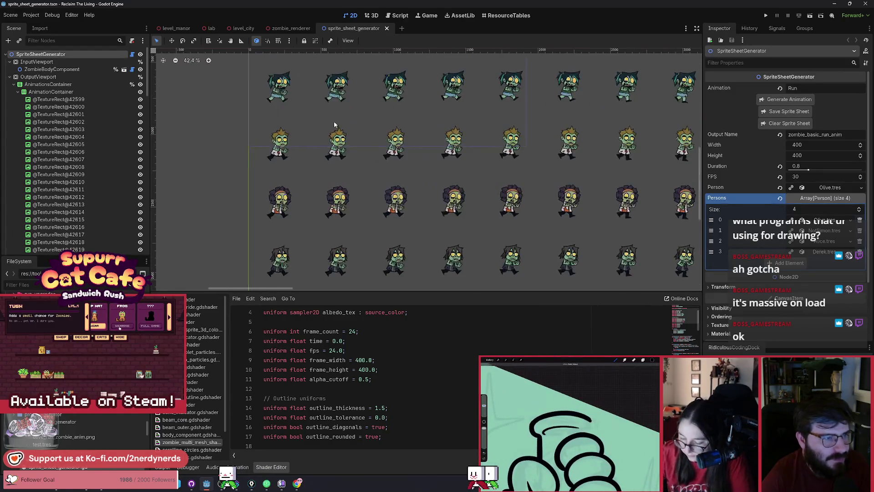
scroll(374, 210, "down", 5)
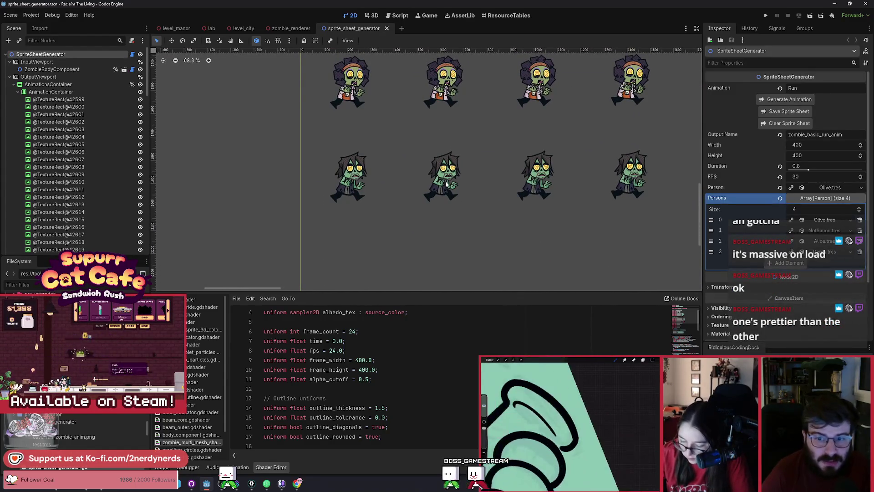
scroll(364, 169, "up", 2)
scroll(394, 182, "up", 8)
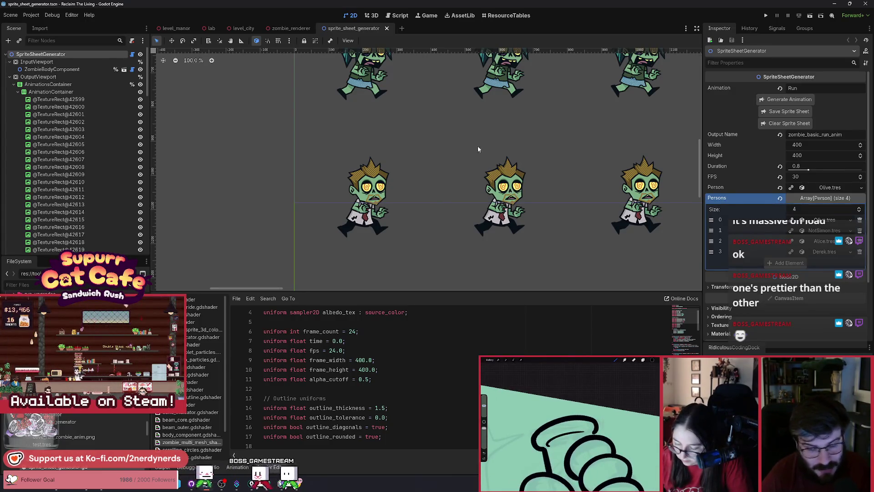
scroll(445, 181, "down", 5)
scroll(427, 196, "down", 5)
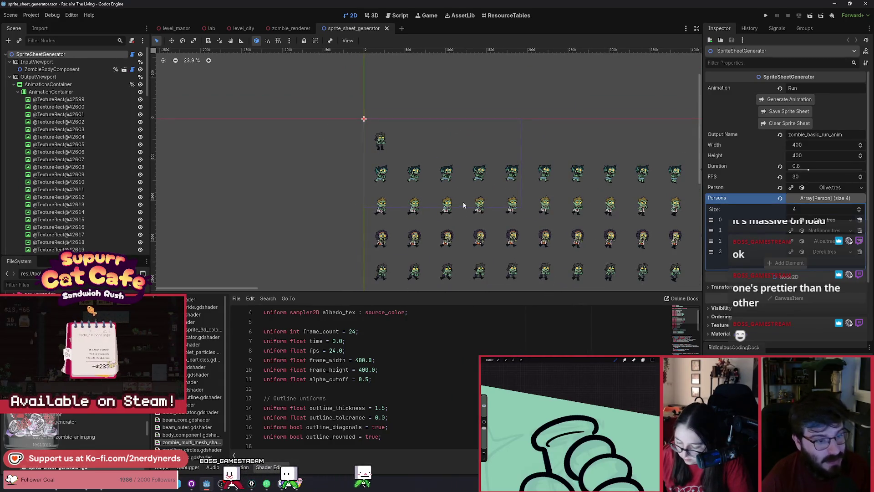
scroll(430, 193, "right", 5)
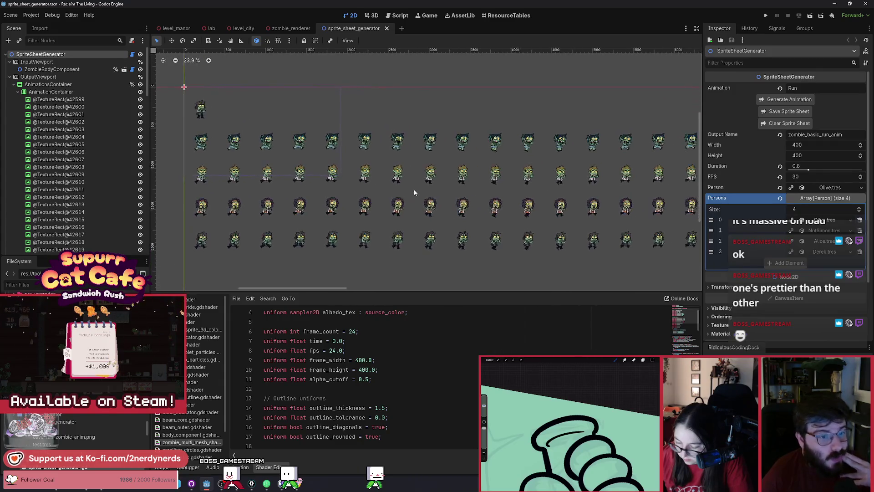
scroll(410, 194, "up", 18)
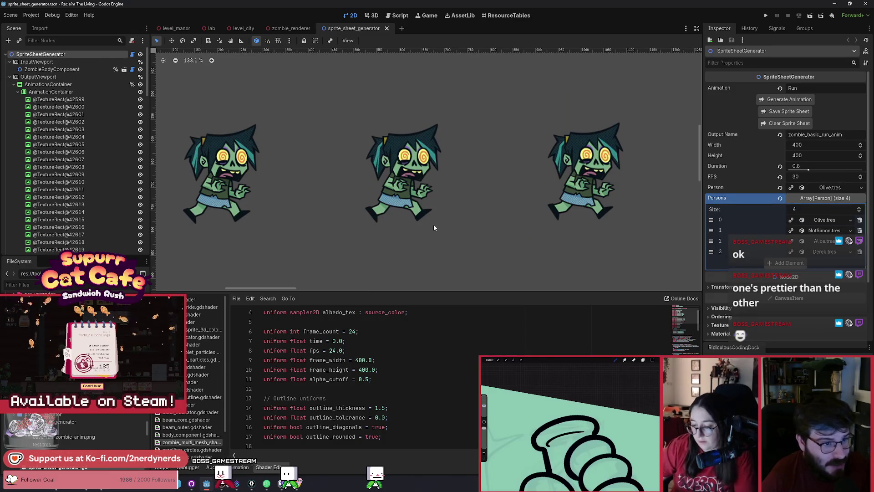
scroll(433, 219, "down", 4)
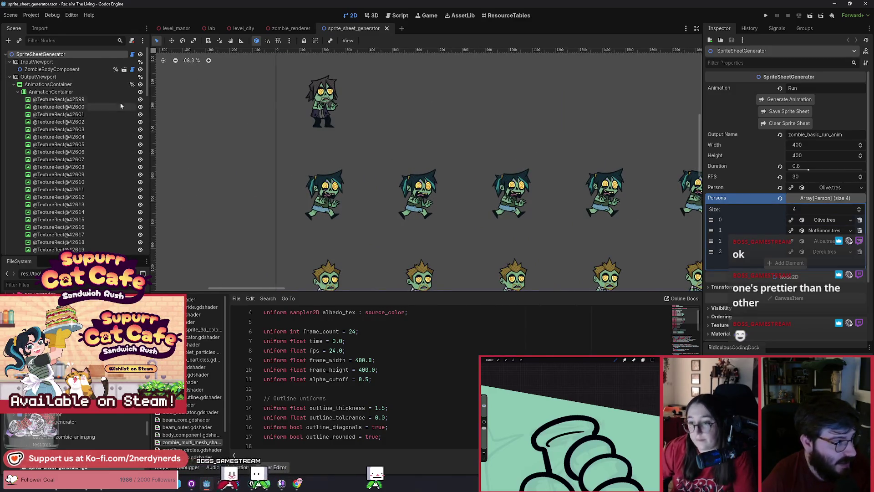
scroll(86, 135, "down", 10)
scroll(91, 174, "up", 12)
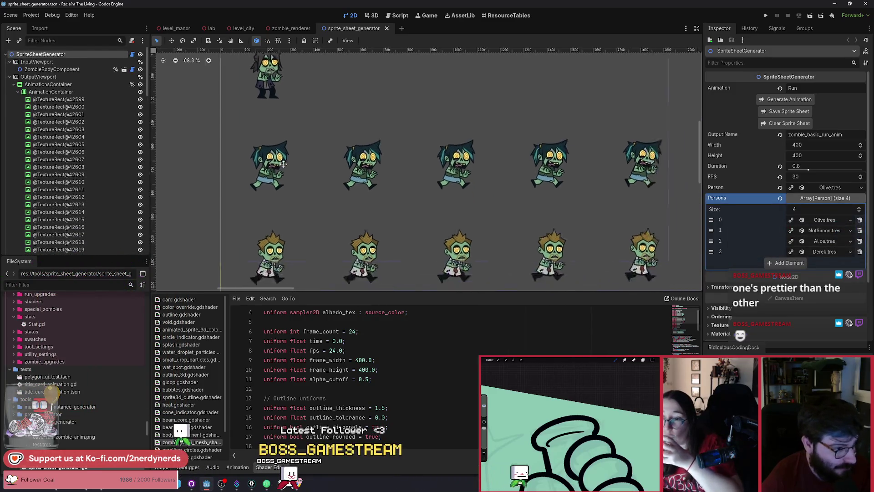
scroll(305, 173, "down", 4)
mouse_move(385, 169)
left_mouse_down()
mouse_move(339, 172)
mouse_move(327, 162)
left_mouse_up()
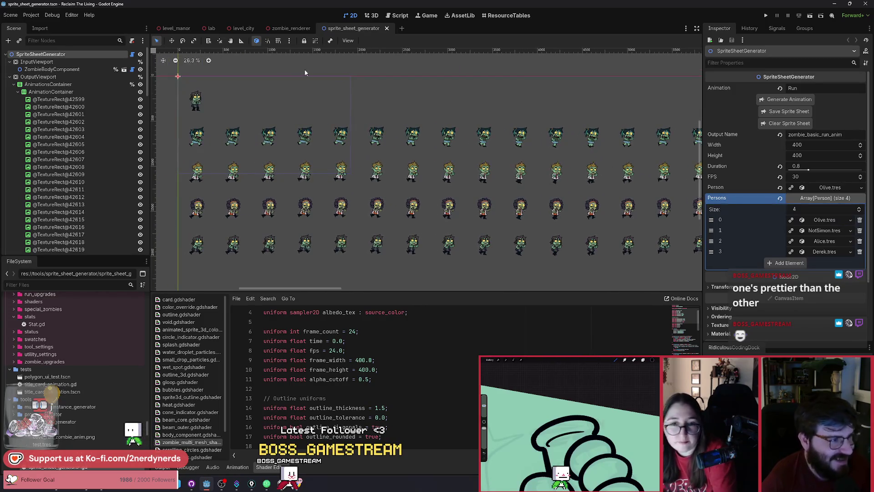
- Quick-open the body scene, close it, then open zombie_body_component.tscn by searching 'zo_body'
key("shift+alt+o")
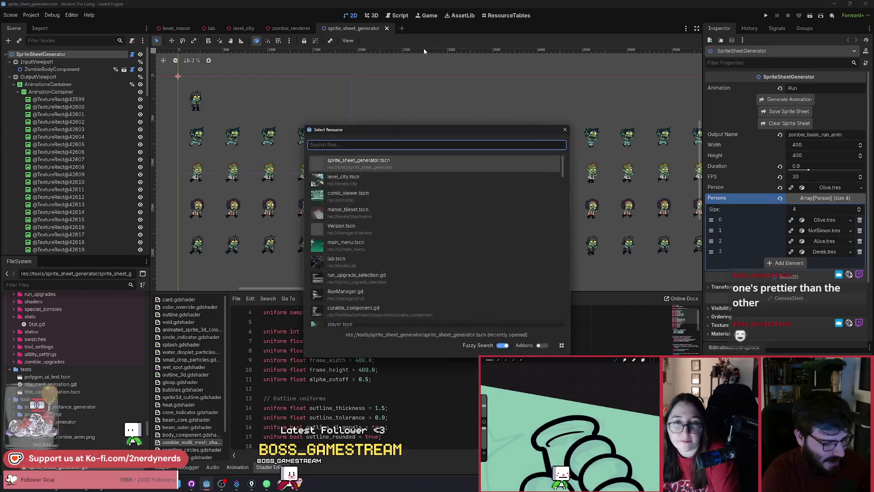
type("body_c")
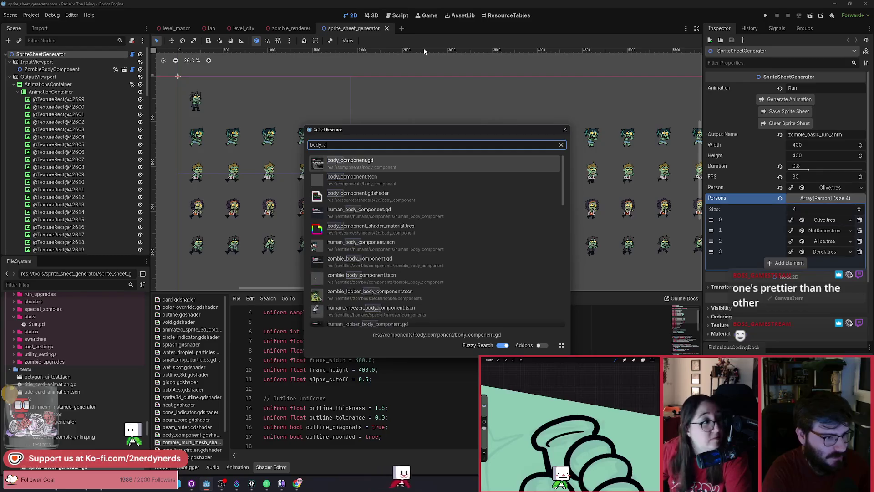
key("Down")
key("Return")
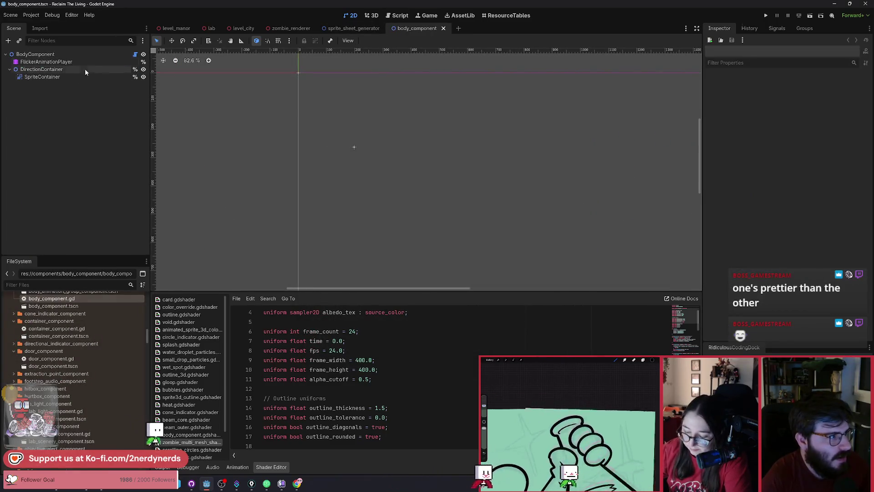
left_click(443, 29)
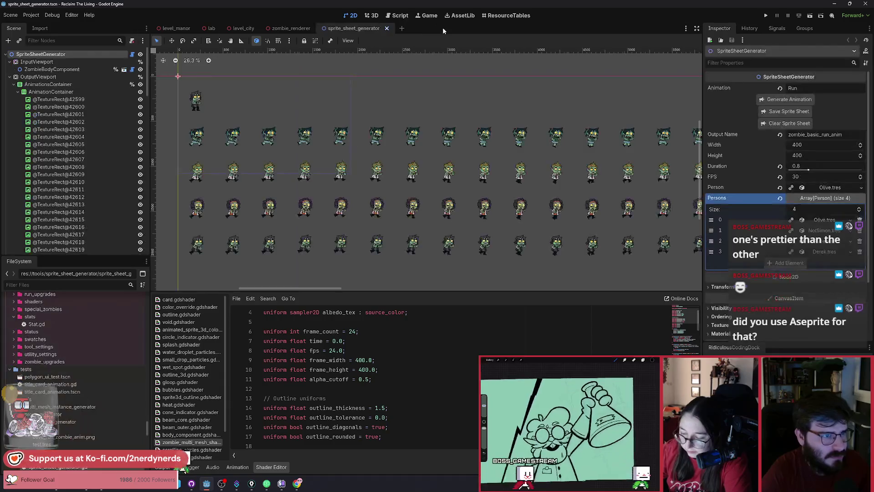
key("alt+shift+o")
type("zombie_body")
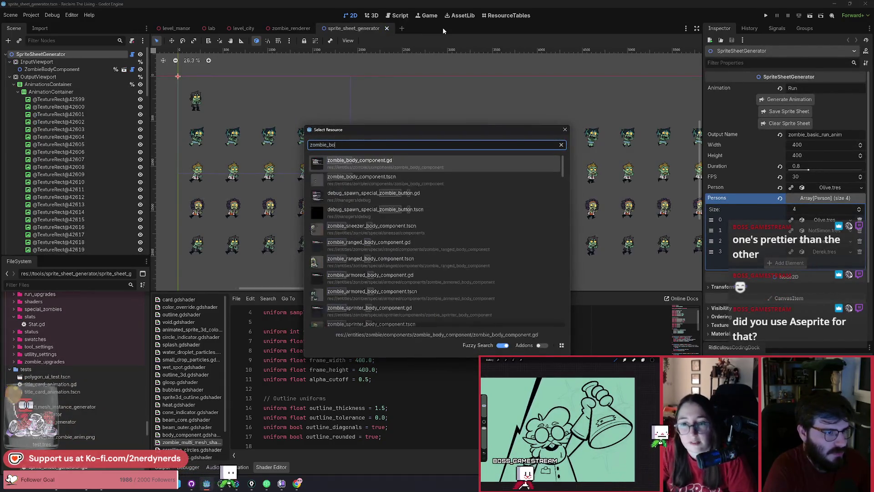
key("Return")
- Browse the SIDE body parts, make FootLeft visible again, and play the ATTACK animation preview
scroll(442, 159, "up", 5)
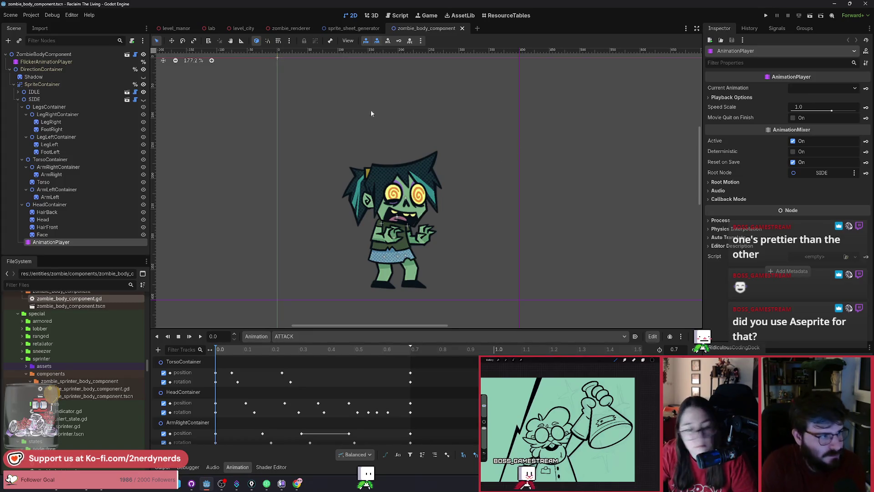
scroll(381, 215, "up", 2)
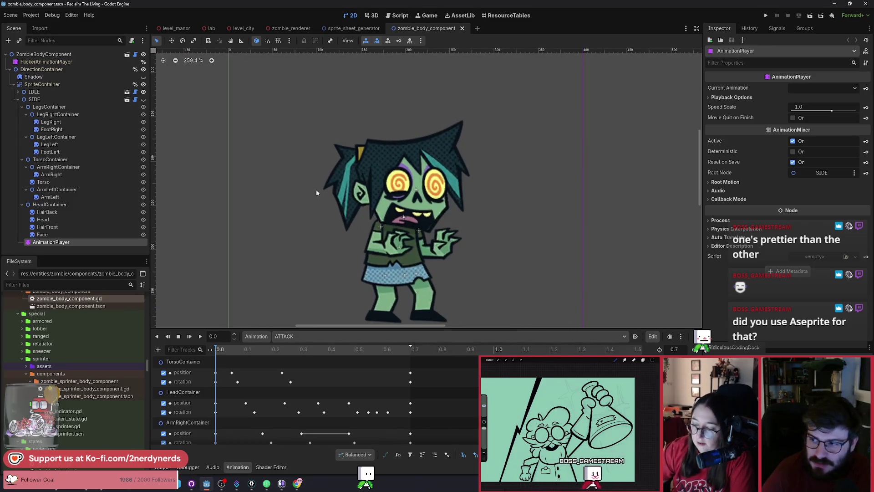
scroll(418, 214, "down", 1)
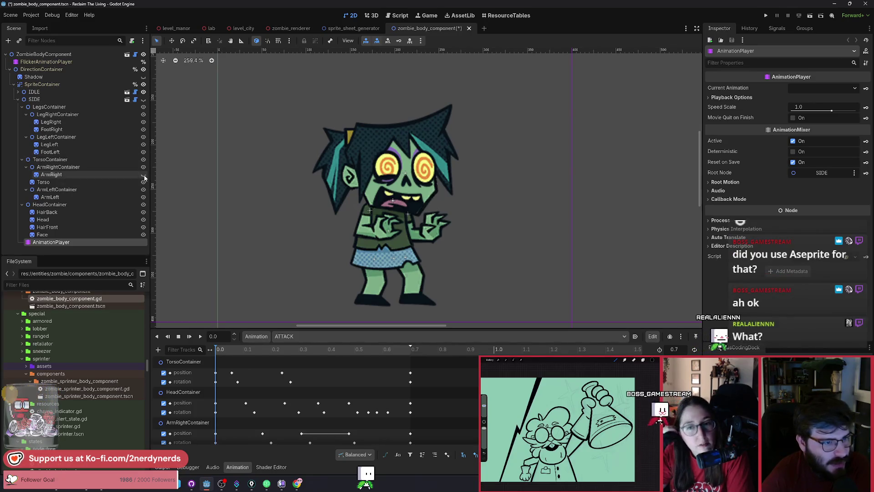
left_click(17, 99)
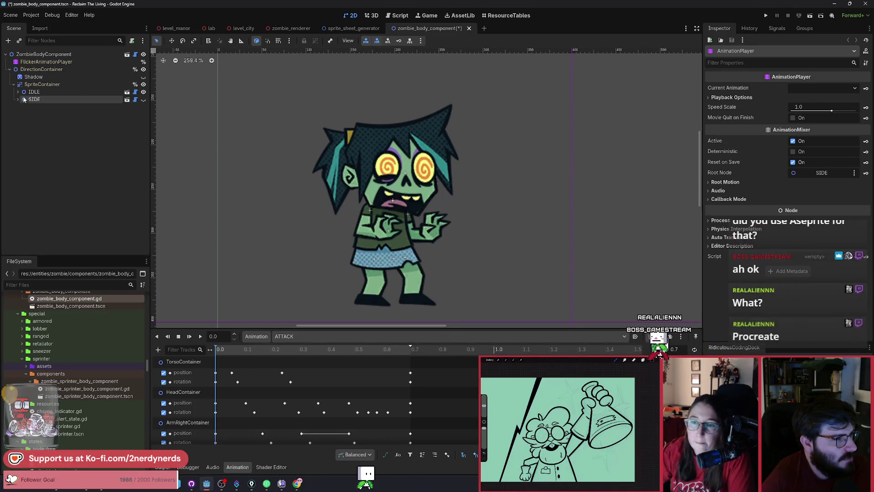
left_click(30, 93)
left_click(18, 99)
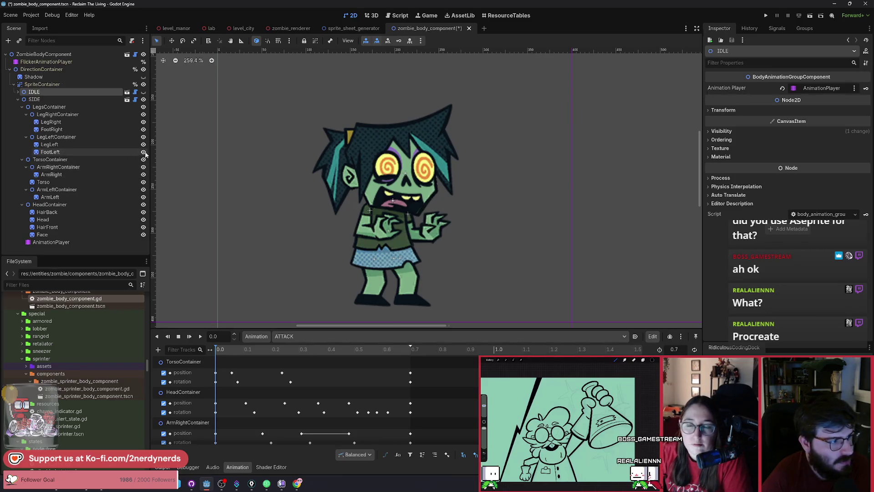
left_click(144, 153)
scroll(349, 240, "up", 2)
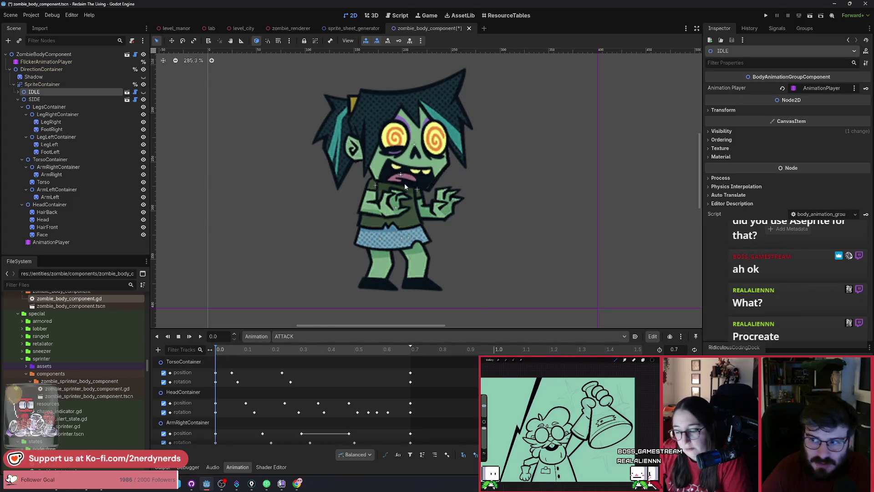
left_click(200, 337)
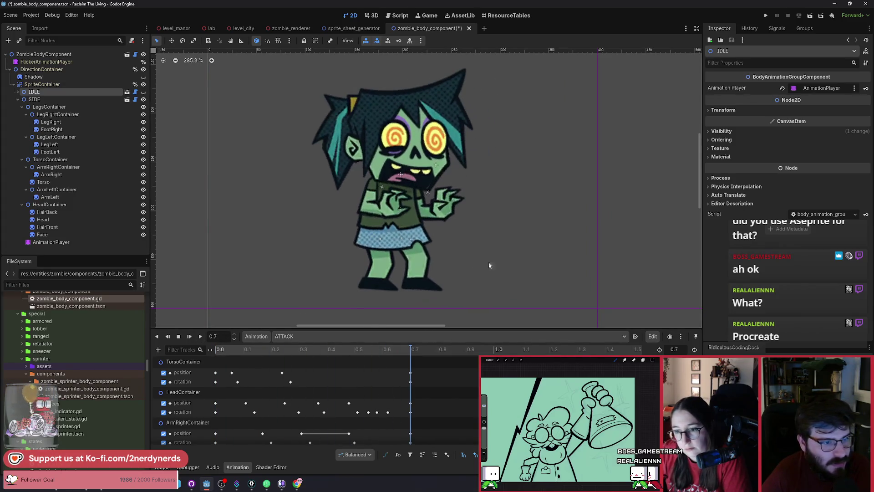
- Load the RUN animation, play it, and stop playback just after it starts
left_click(284, 336)
left_click(322, 360)
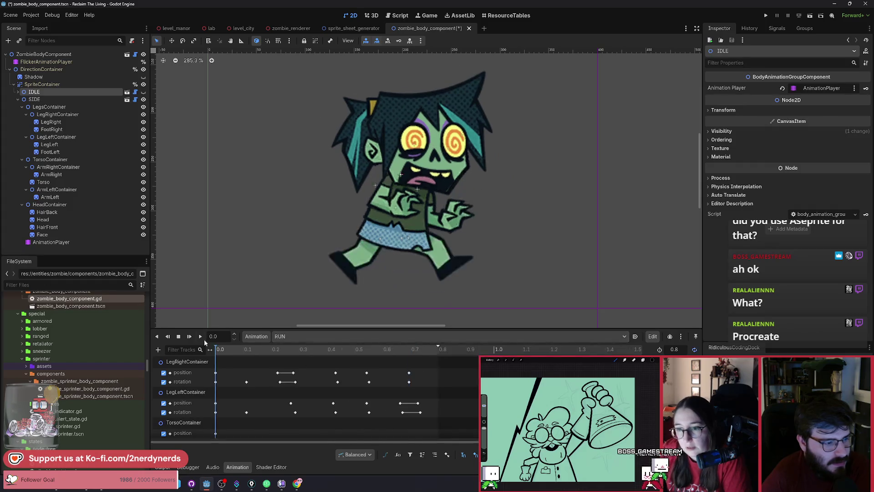
left_click(200, 336)
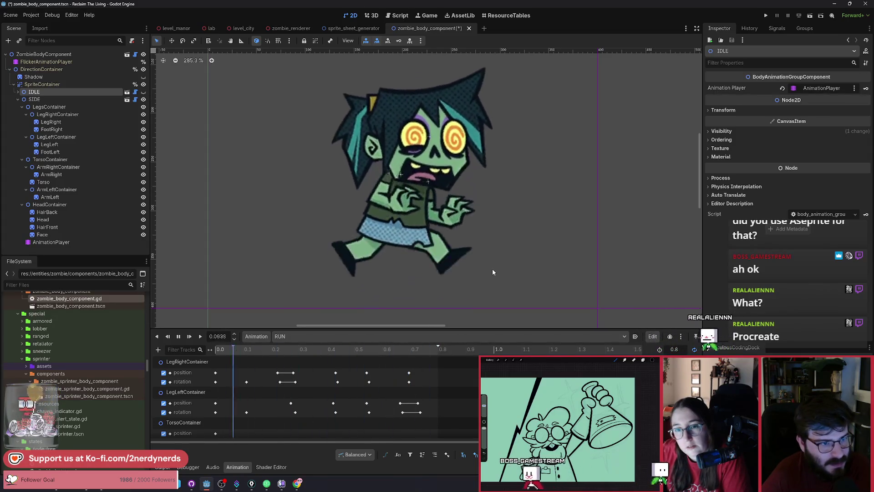
left_click(179, 337)
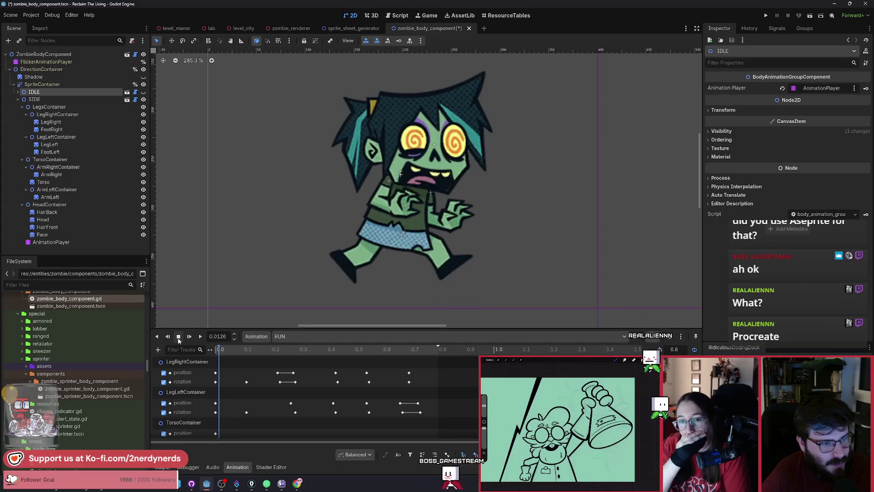
- Inspect the leg, foot, arm, torso, Head, HairFront and Face sprites in the Scene tree
left_click(52, 130)
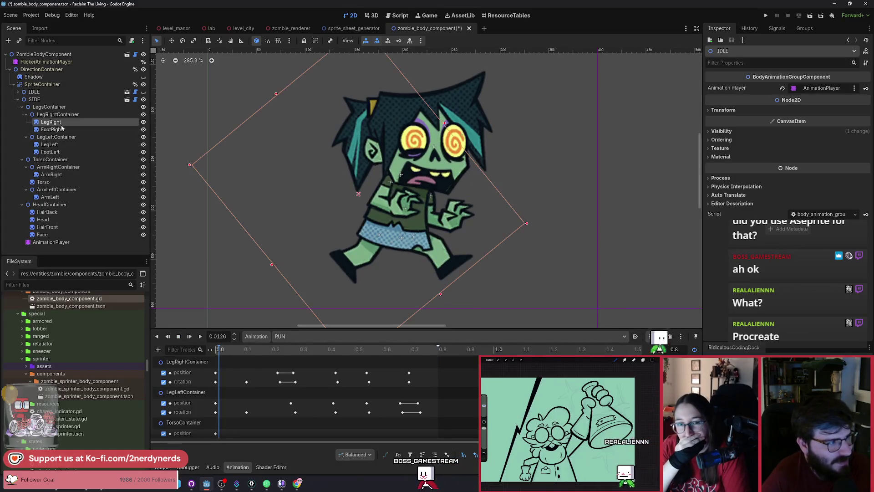
left_click(50, 145)
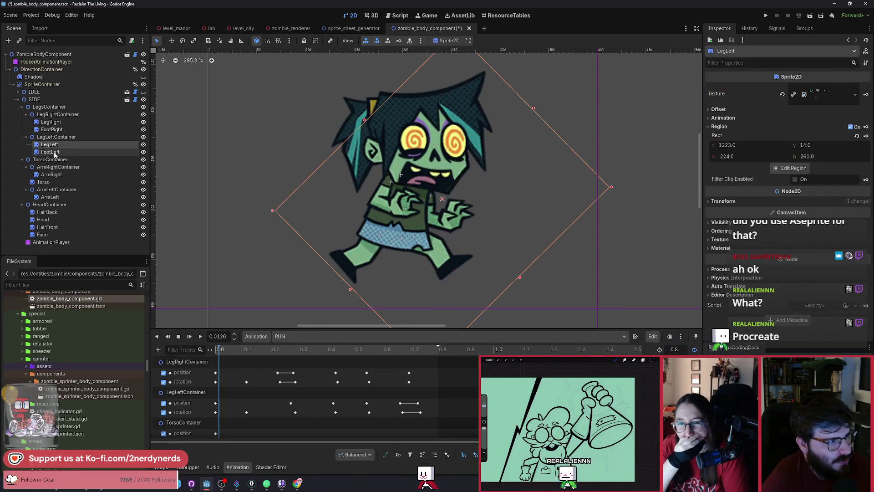
left_click(43, 182)
left_click(49, 197)
left_click(42, 220)
left_click(47, 227)
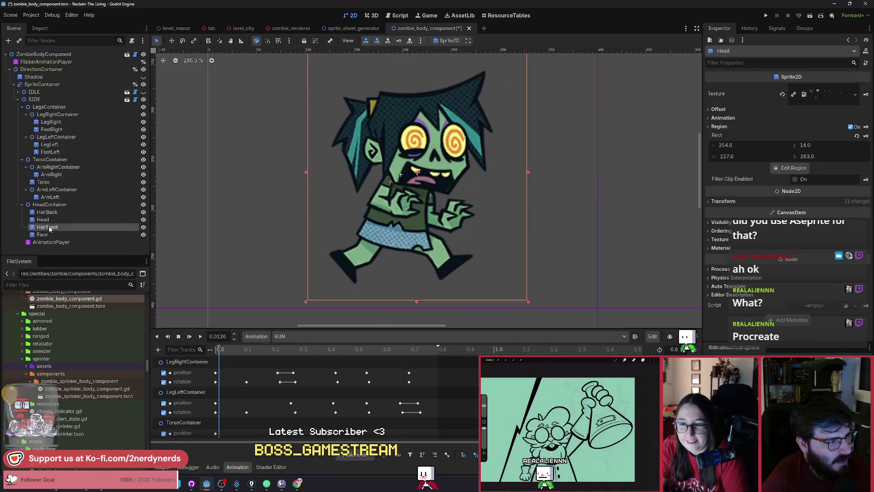
left_click(91, 235)
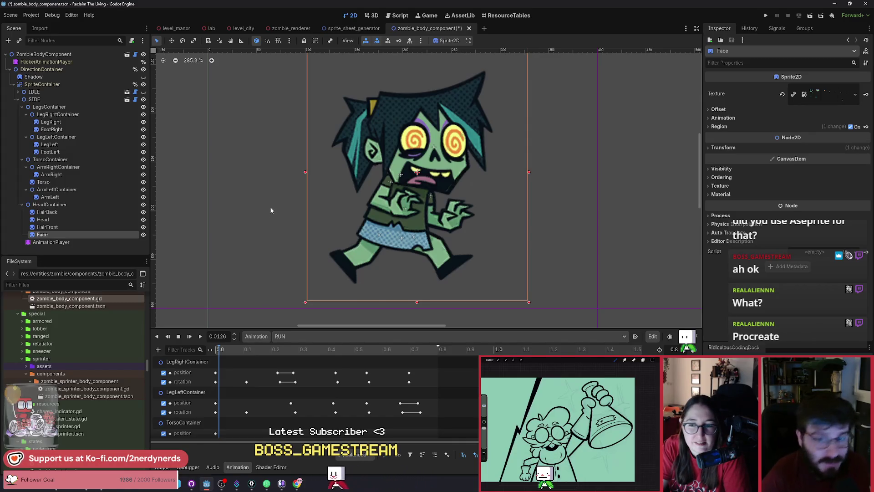
scroll(384, 218, "down", 2)
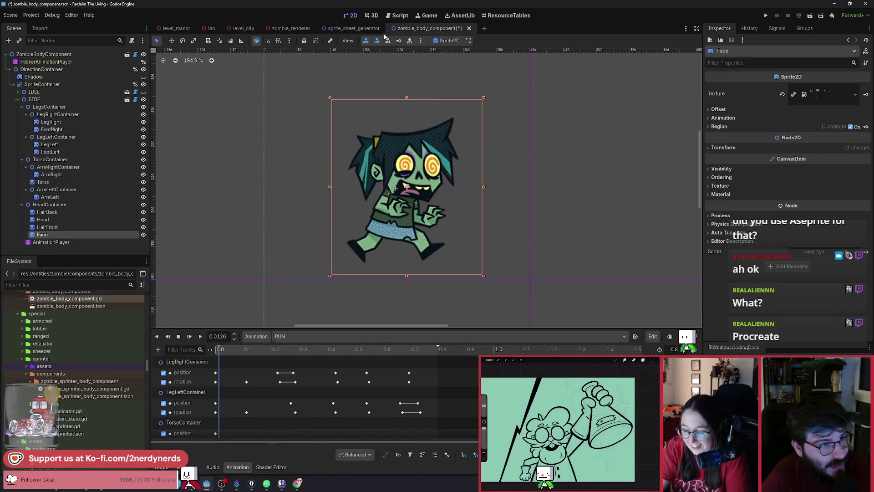
- Return to sprite_sheet_generator and zoom the canvas from 26.3% to 38.6% on the run frames
left_click(351, 29)
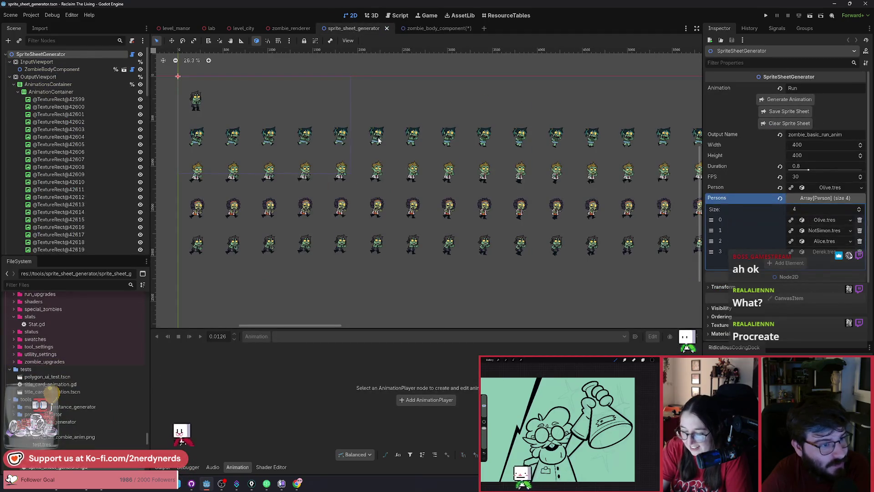
left_click(433, 28)
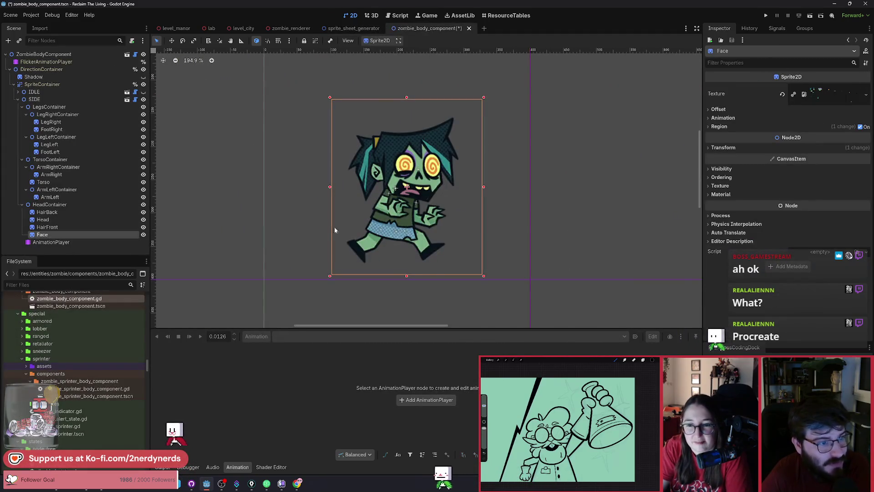
left_click(353, 28)
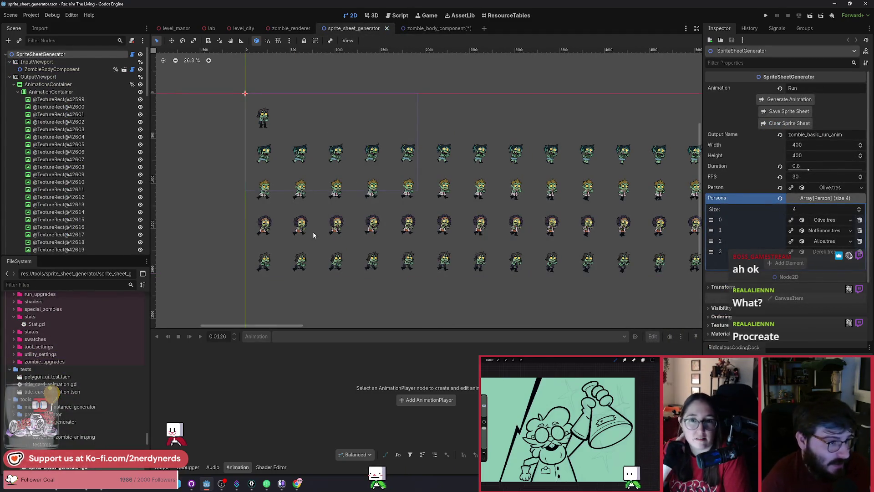
scroll(405, 155, "right", 10)
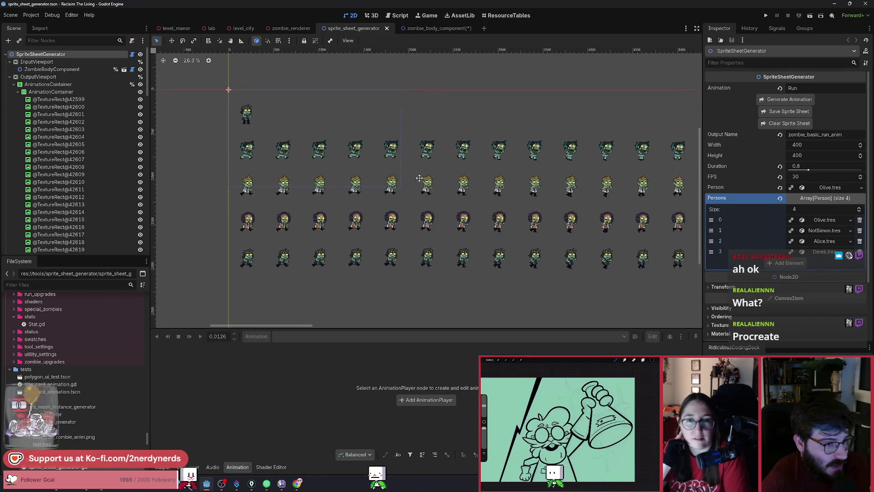
scroll(405, 155, "left", 15)
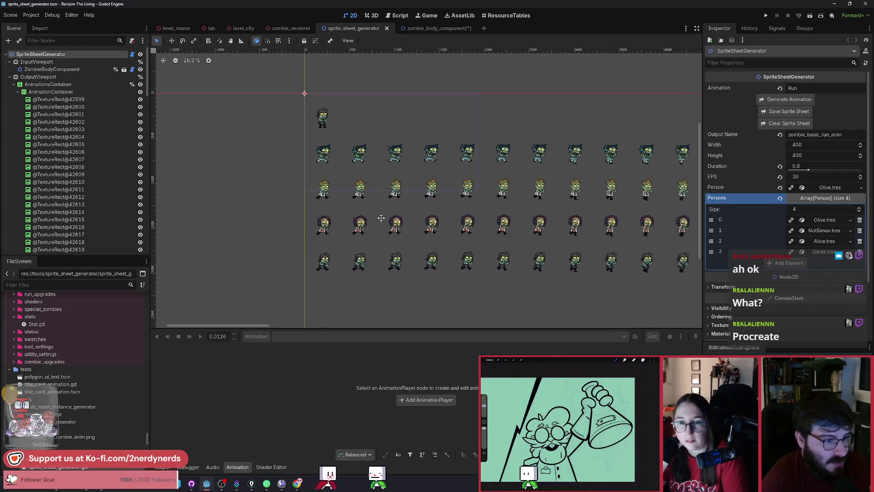
scroll(483, 230, "up", 2)
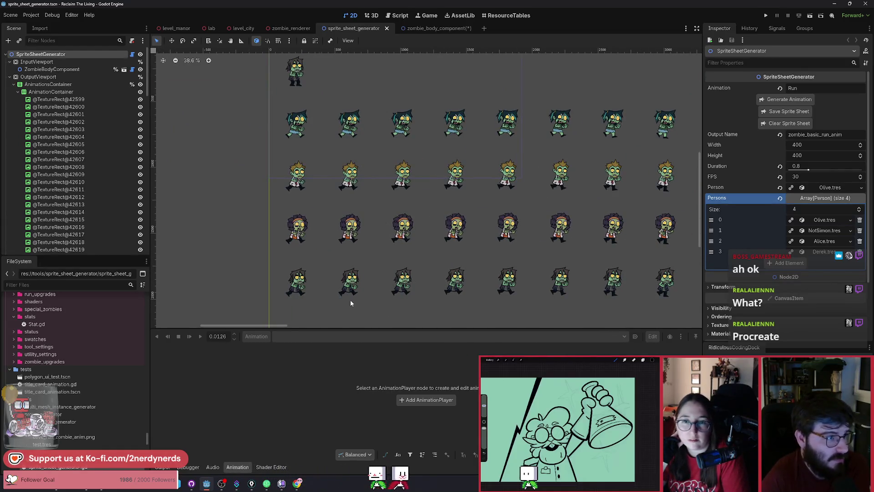
- Open zombie_renderer, orbit around the zombie mesh, and scroll to TestMesh's Shader Parameters (Frame Count 25, FPS 30.0)
left_click(301, 29)
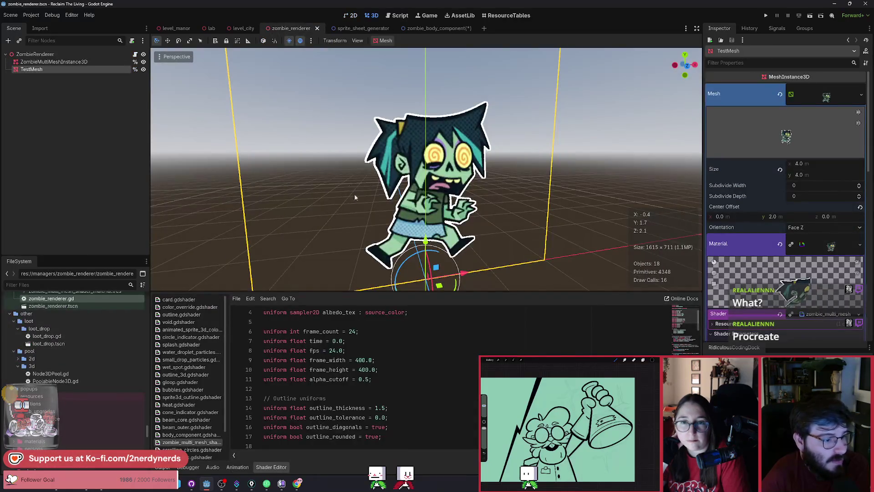
left_click_drag(432, 194, 450, 192)
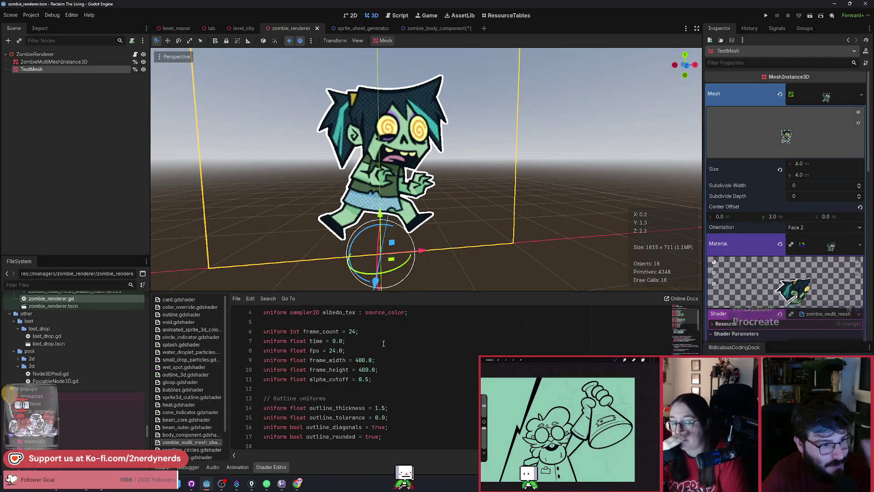
scroll(774, 274, "down", 5)
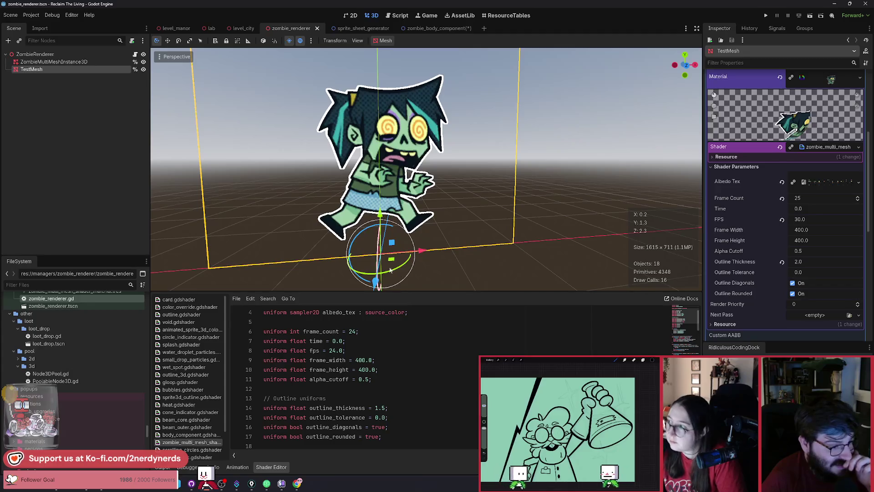
left_click_drag(416, 290, 417, 223)
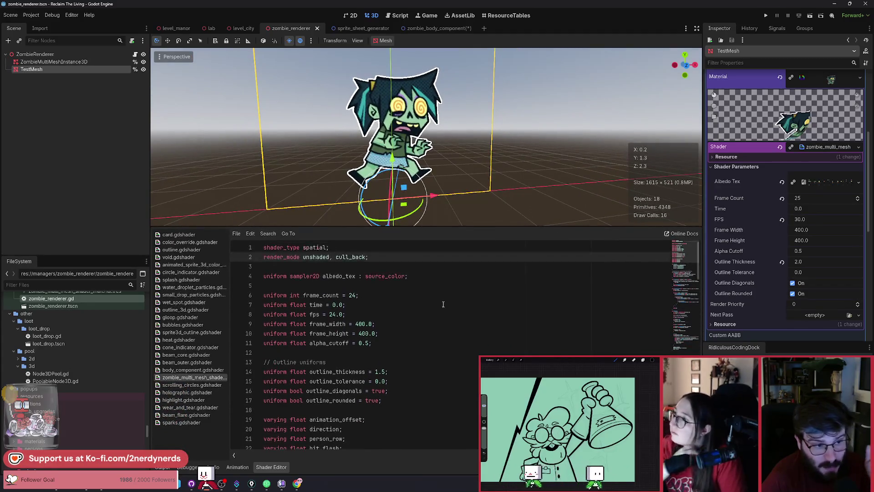
- Enlarge the shader editor and scroll through the zombie_multi_mesh shader's 24-frame, 24.0 fps defaults from line 45
mouse_move(696, 267)
left_mouse_down()
mouse_move(683, 327)
mouse_move(690, 251)
mouse_move(689, 295)
left_mouse_up()
left_click(389, 293)
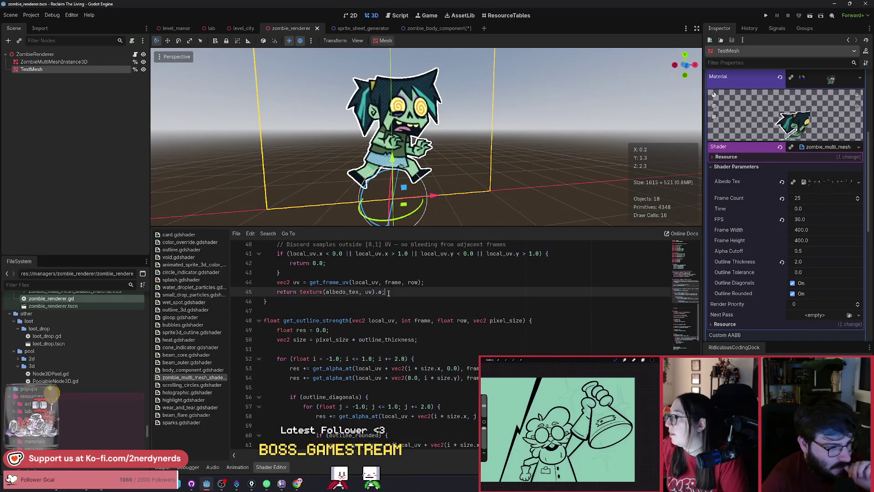
scroll(413, 300, "down", 8)
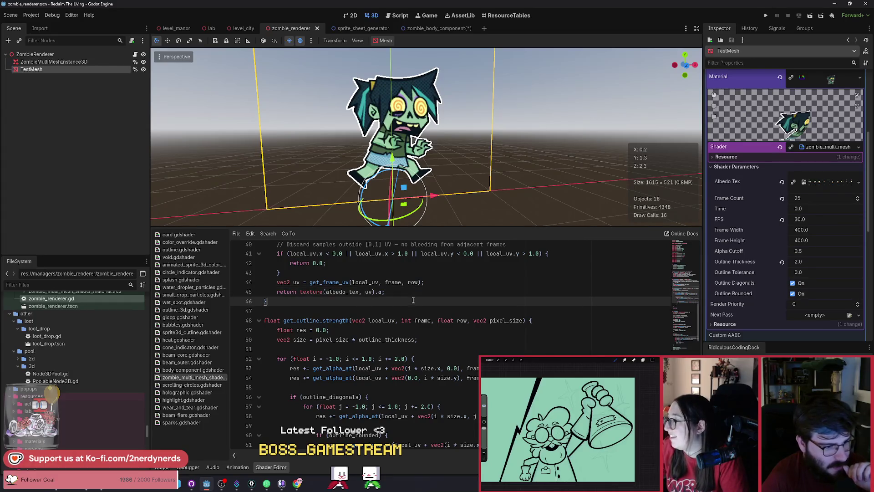
scroll(413, 300, "down", 4)
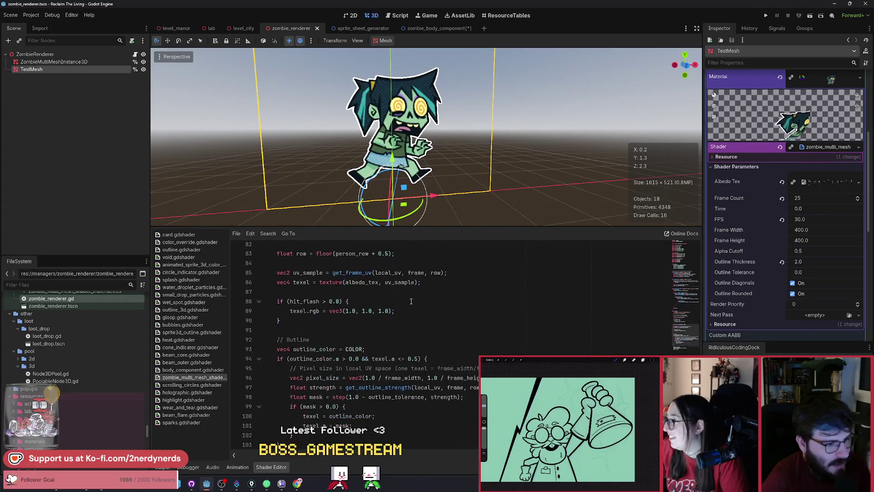
scroll(412, 301, "up", 19)
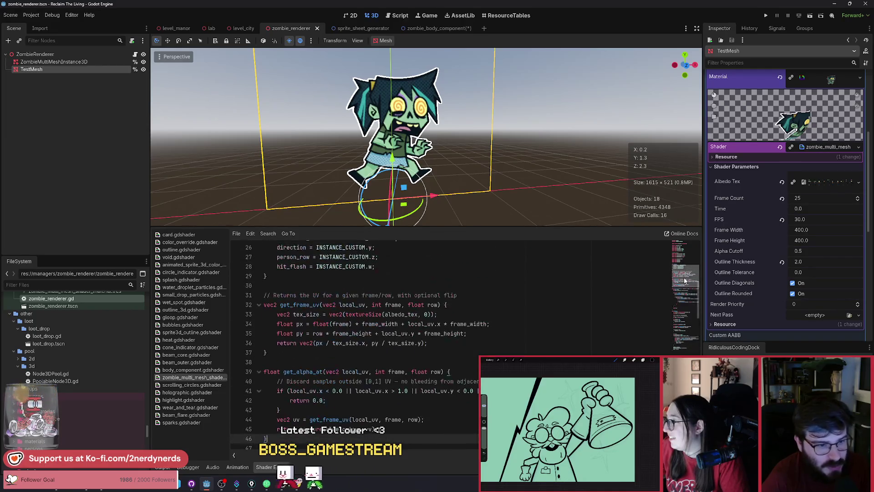
scroll(684, 273, "up", 4)
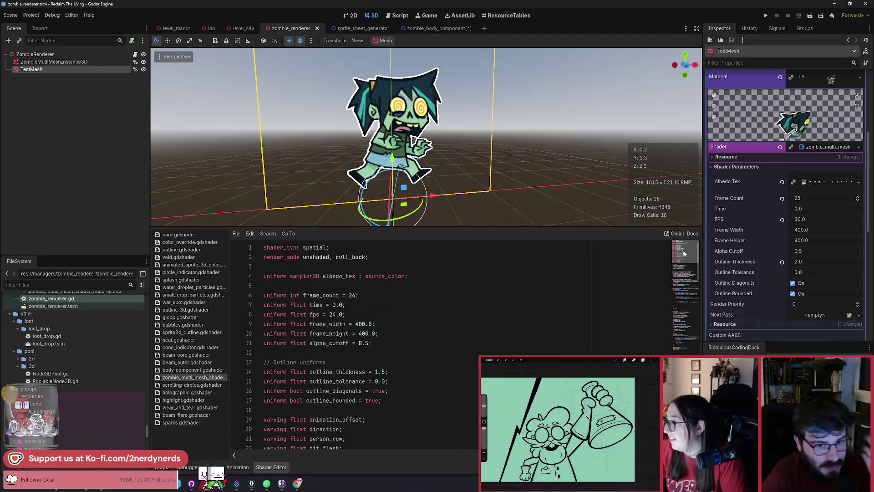
scroll(685, 259, "down", 3)
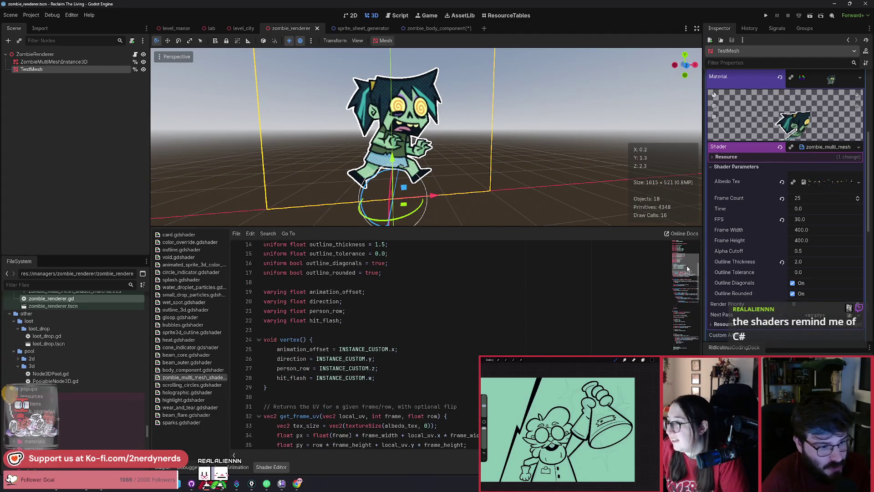
scroll(686, 269, "down", 2)
scroll(684, 267, "up", 5)
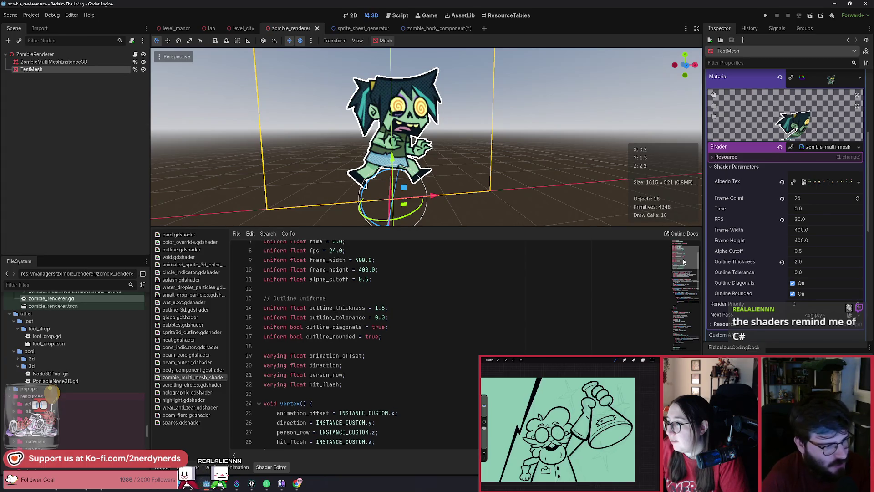
scroll(684, 261, "up", 1)
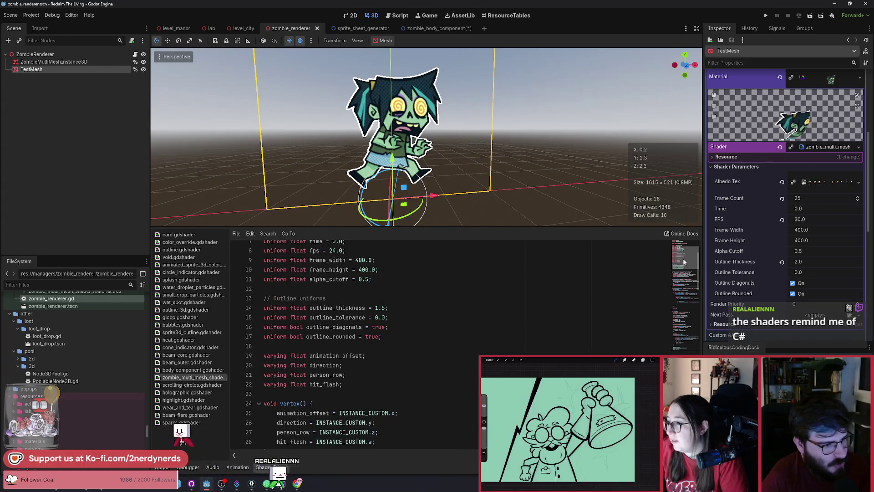
scroll(684, 260, "up", 3)
scroll(684, 255, "down", 6)
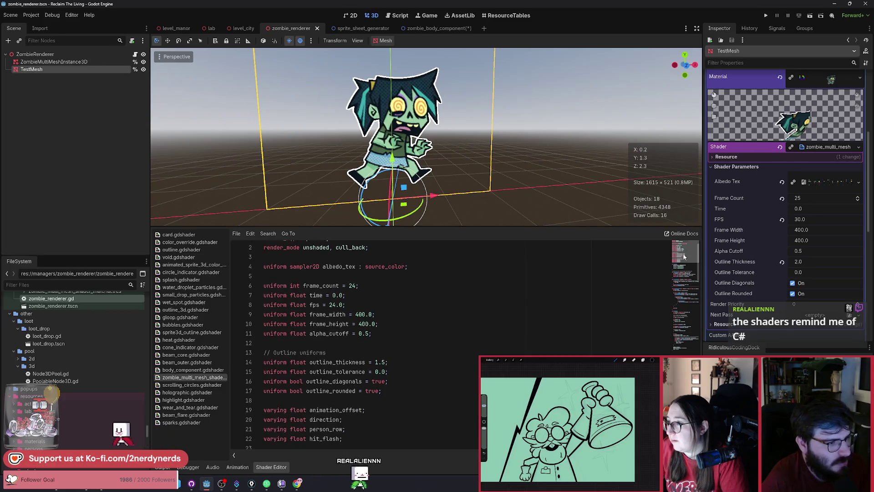
- Resize the bottom panel splitter to give the 3D view more room
mouse_move(685, 275)
left_mouse_down()
mouse_move(682, 352)
mouse_move(681, 252)
left_mouse_up()
left_click_drag(445, 227, 459, 357)
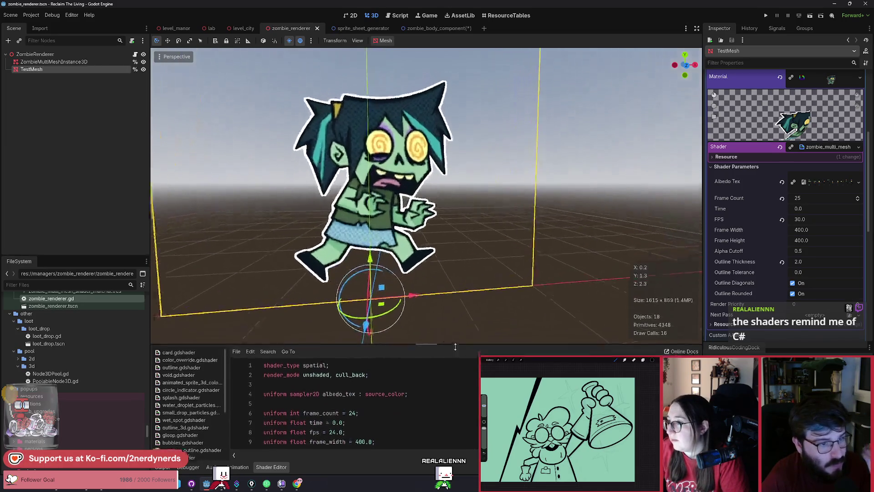
scroll(457, 294, "down", 5)
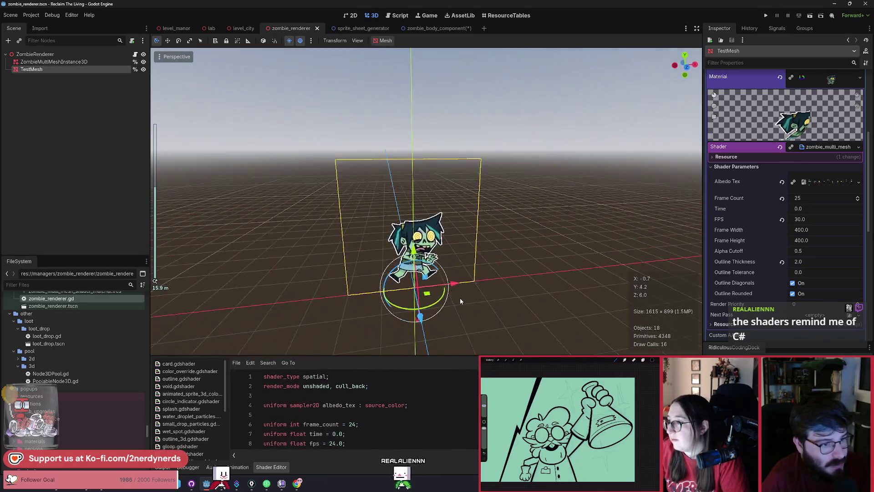
scroll(460, 298, "up", 3)
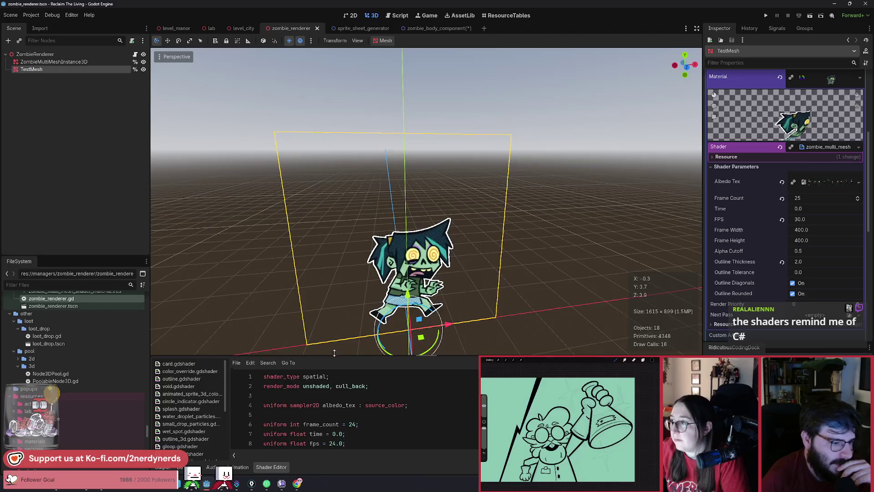
- Deselect TestMesh, zoom in on the zombie sprite, and switch to zombie_body_component
left_click_drag(334, 353, 341, 317)
left_click(288, 267)
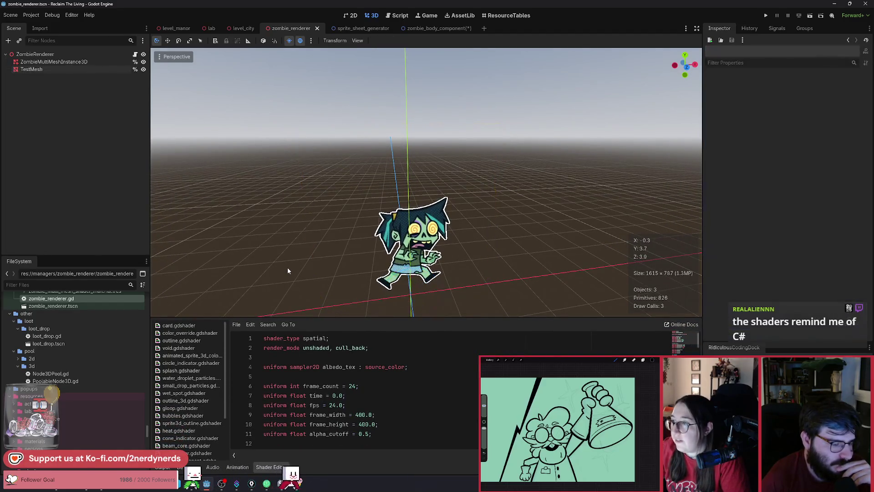
left_click_drag(322, 317, 324, 310)
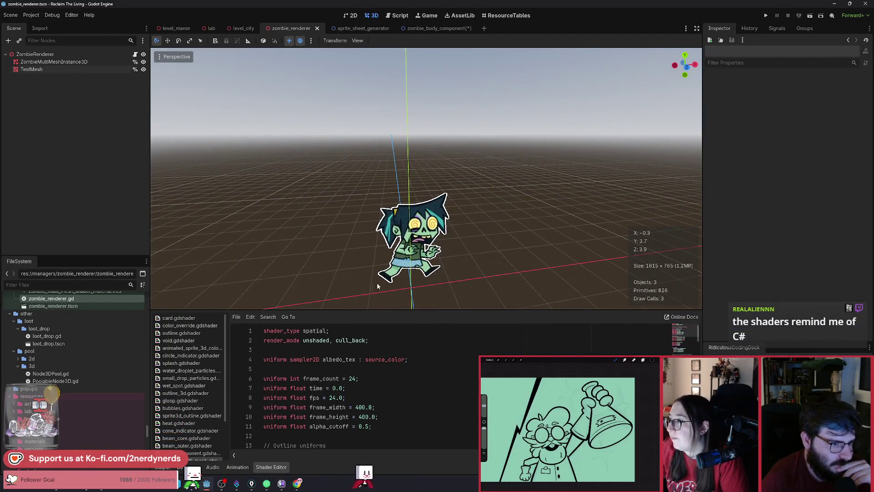
scroll(377, 286, "up", 6)
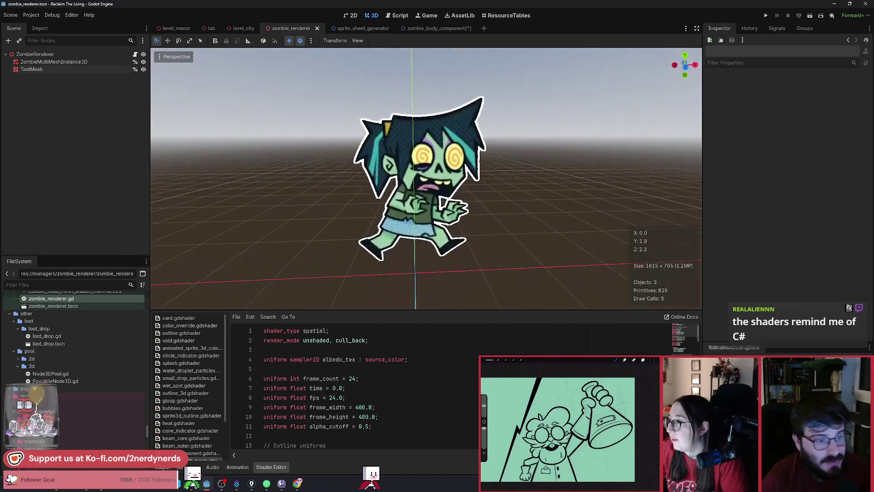
scroll(377, 286, "up", 3)
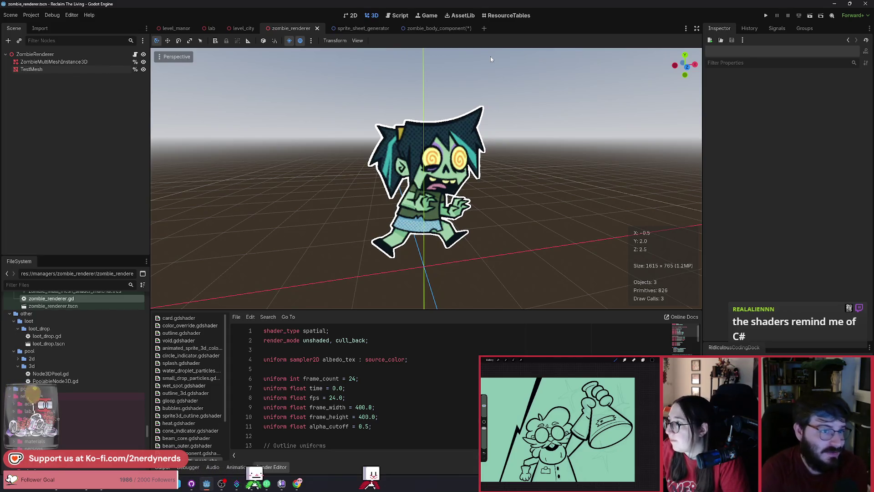
left_click(463, 31)
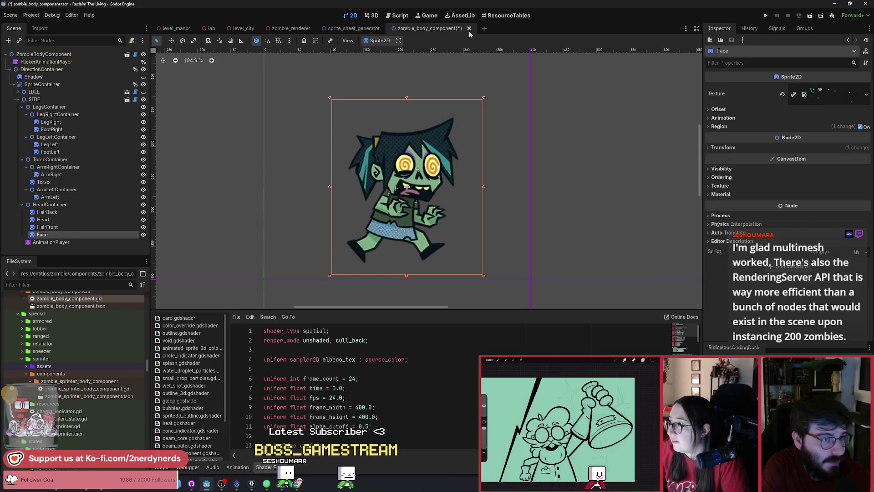
- Save zombie_body_component with Ctrl+S, check GitHub Desktop, then close its tab in Godot
key("ctrl+s")
key("alt+Tab")
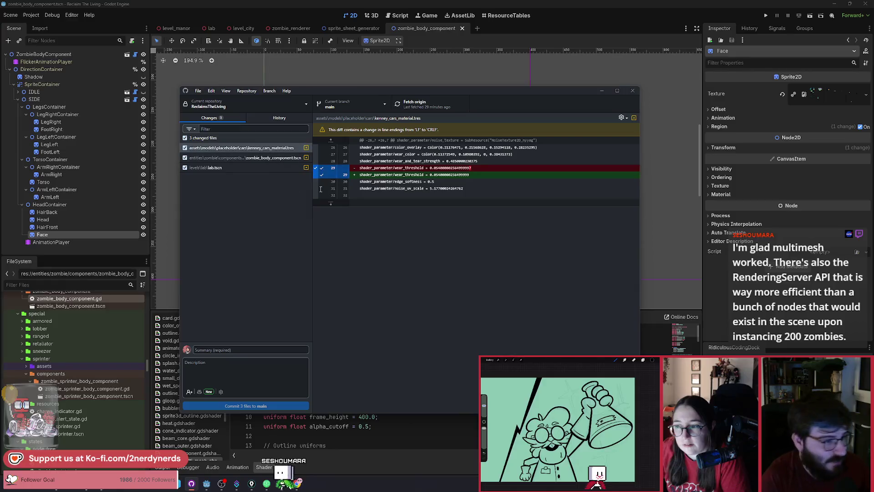
left_click(482, 37)
left_click(462, 29)
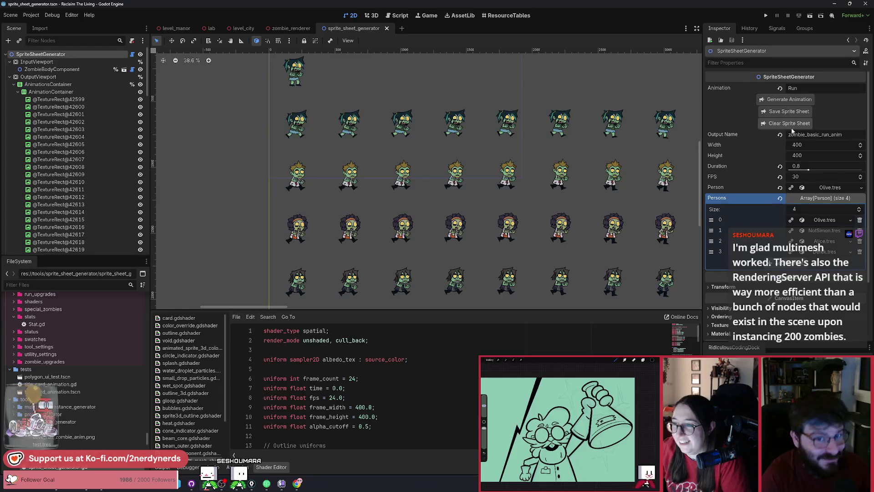
- Clear the generated running-zombie grid and centre the canvas on the single preview sprite
left_click(790, 124)
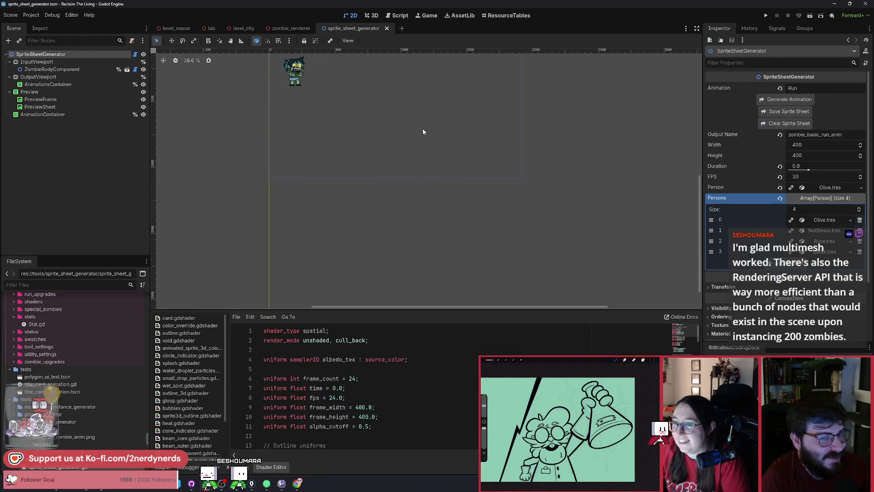
left_click_drag(422, 128, 463, 183)
scroll(463, 182, "up", 2)
scroll(463, 184, "up", 1)
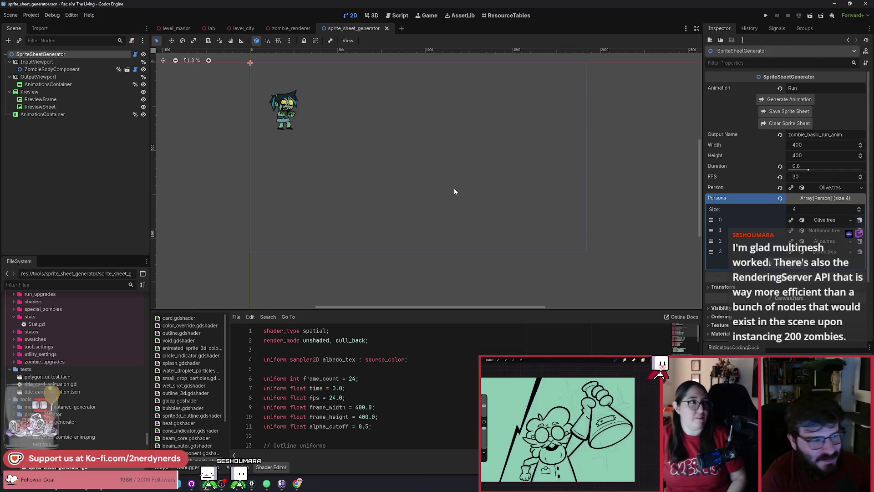
left_click_drag(459, 182, 465, 192)
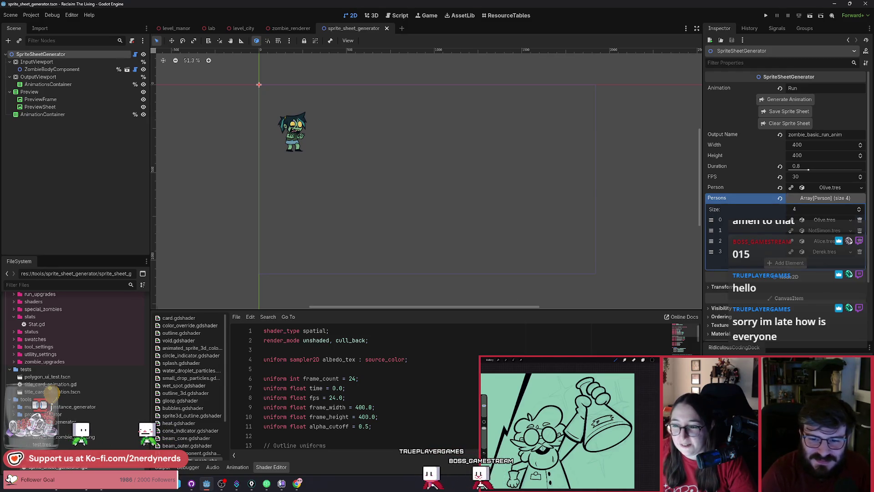
scroll(418, 124, "up", 3)
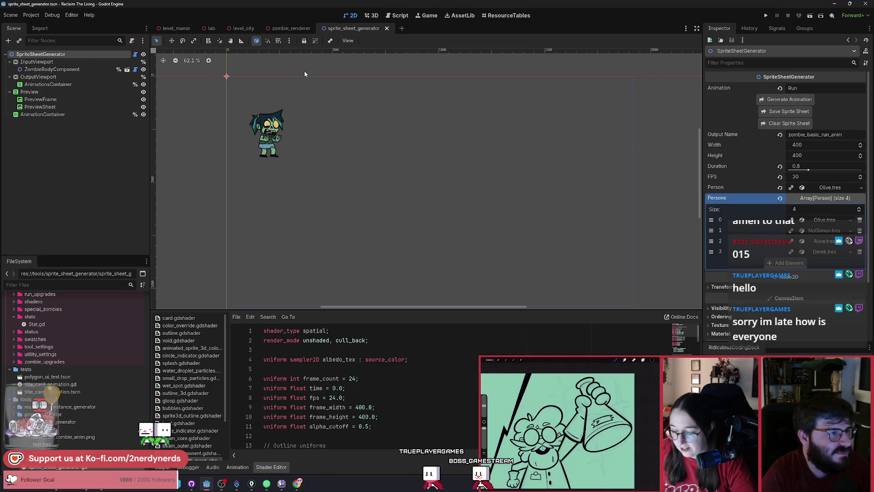
- Close the sprite_sheet_generator and zombie_renderer scene tabs
left_click(388, 30)
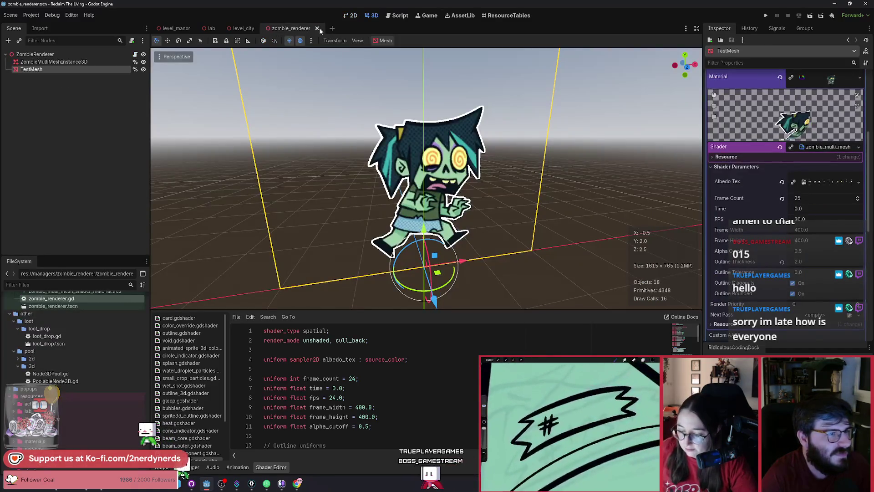
left_click(317, 28)
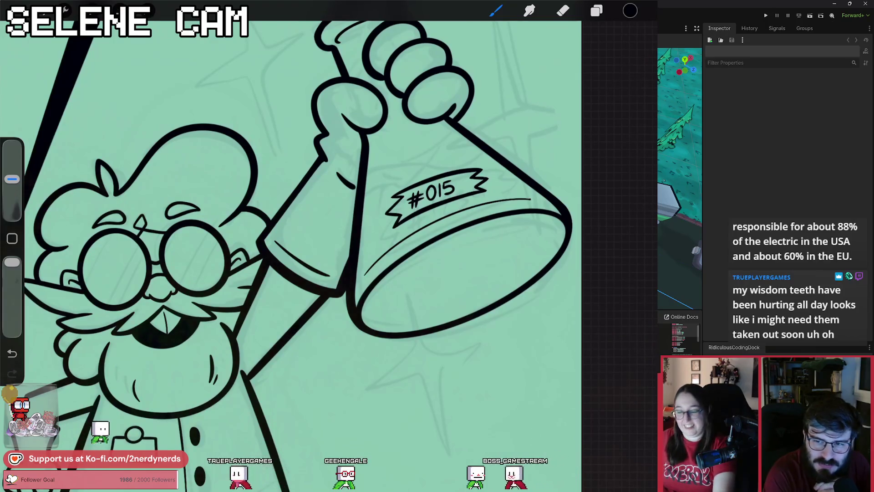
- Switch briefly to the eraser (E), back to the brush (B), and zoom around the #015 label
scroll(433, 196, "up", 5)
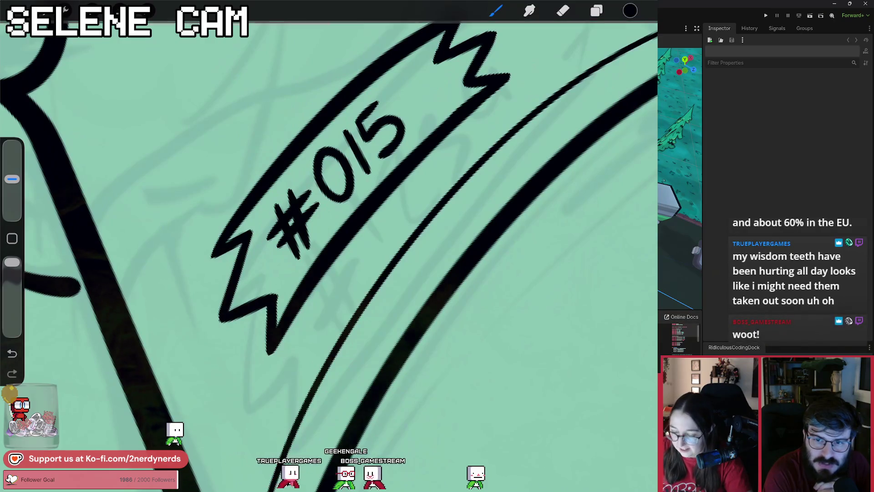
key("e")
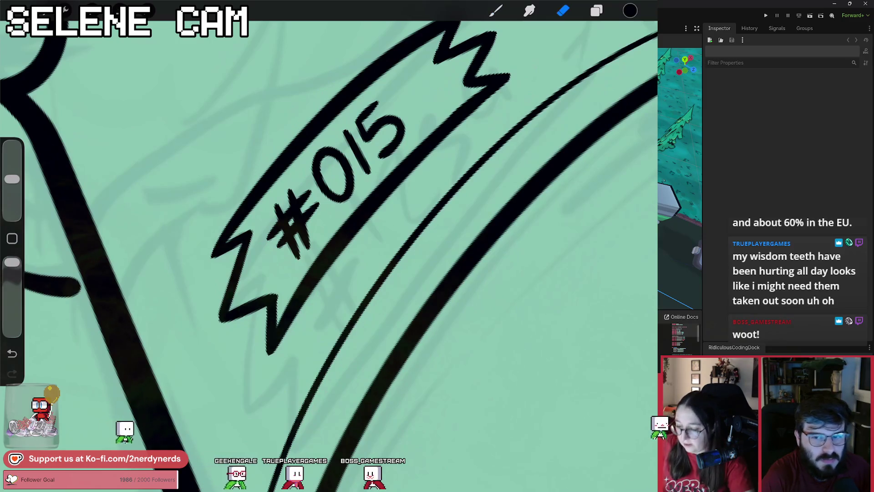
key("b")
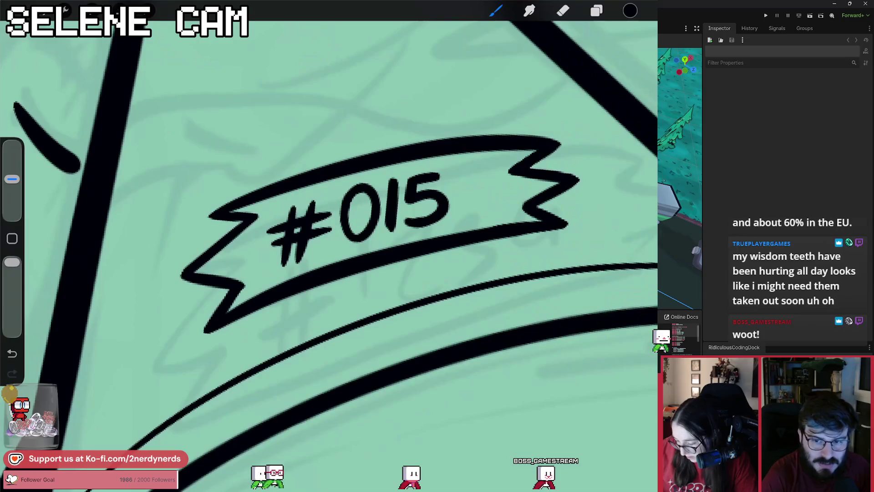
scroll(328, 246, "down", 5)
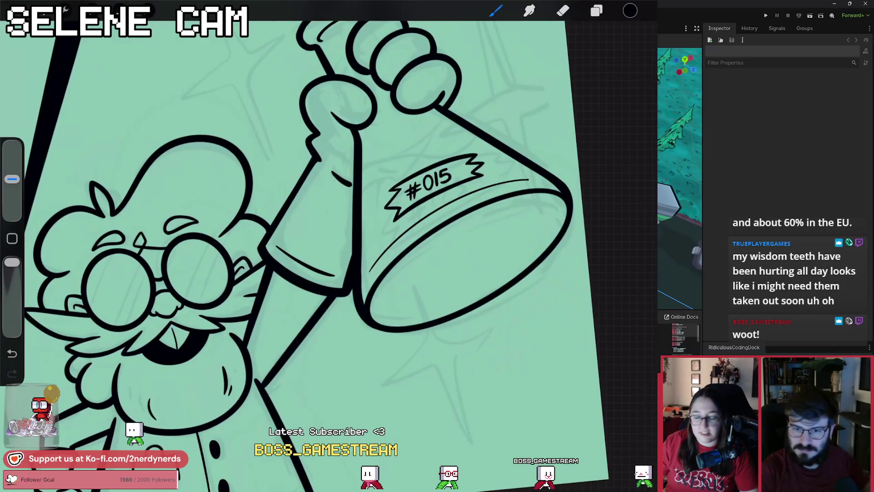
scroll(410, 204, "up", 5)
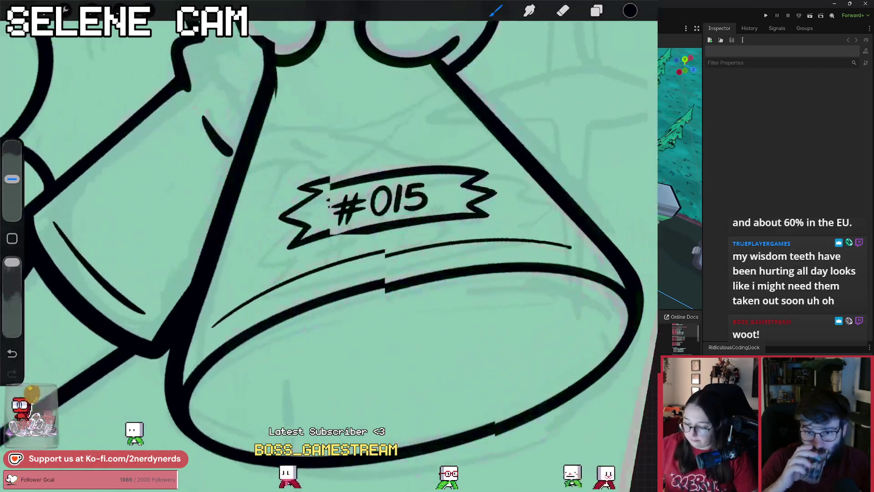
scroll(387, 205, "up", 5)
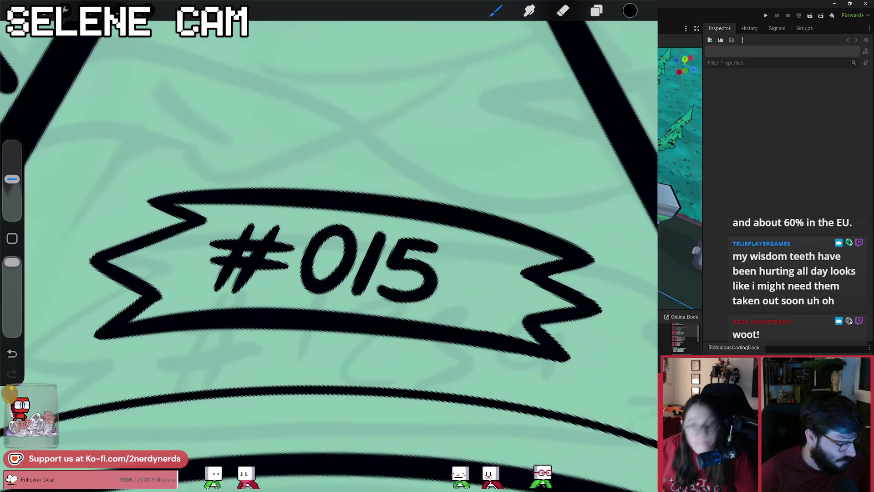
scroll(328, 255, "down", 3)
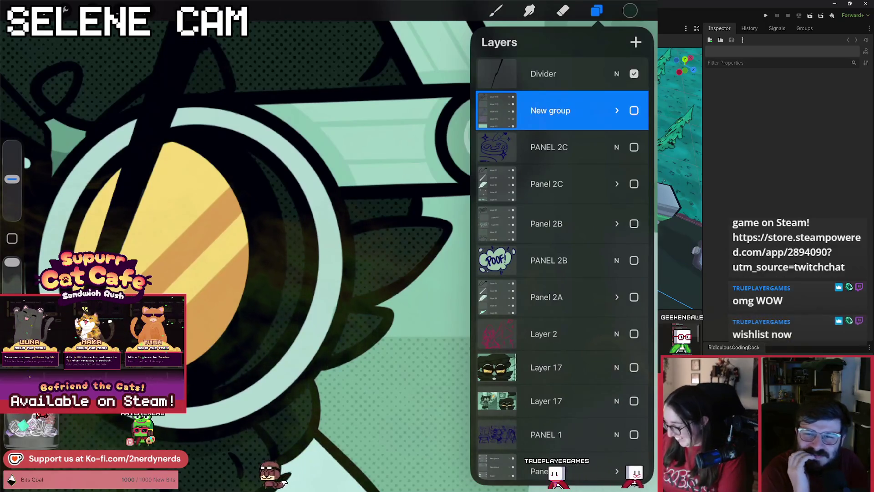
- Show and expand the New group, then select Layer 116
left_click(634, 110)
scroll(237, 255, "down", 3)
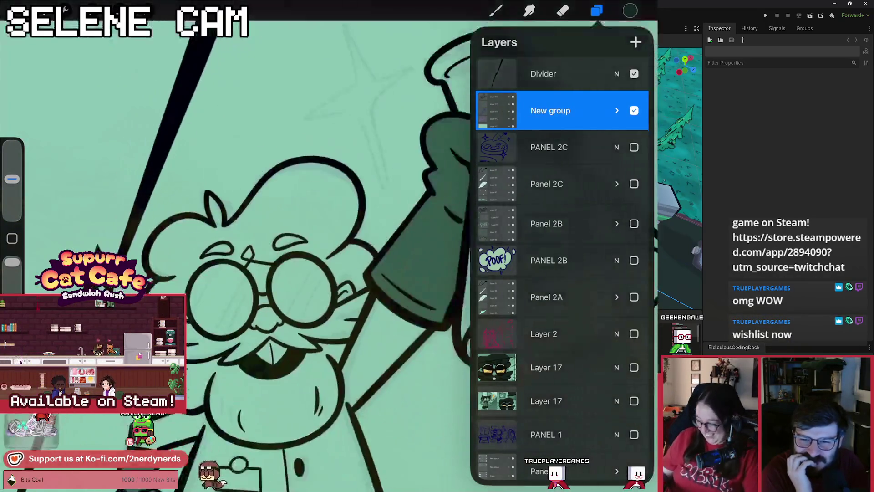
left_click(617, 110)
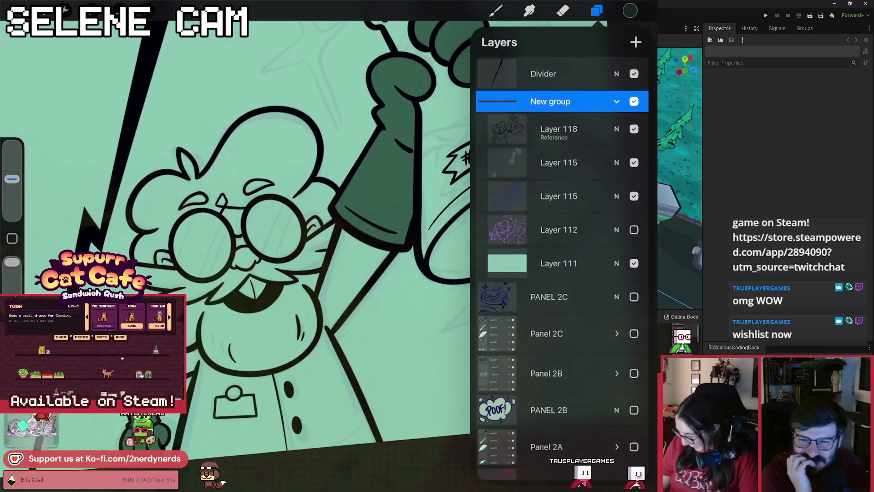
left_click(559, 162)
- ColorDrop dark green onto the scientist's hair, beard and mustache
left_click_drag(630, 10, 273, 132)
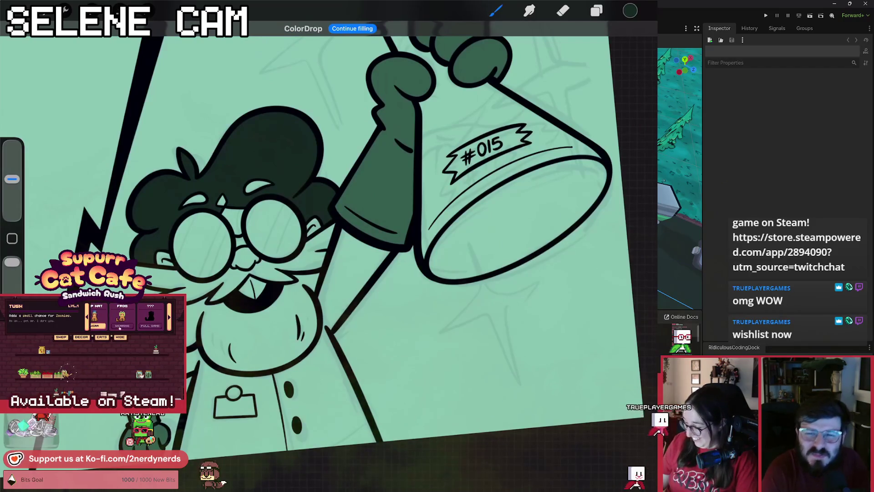
left_click(230, 326)
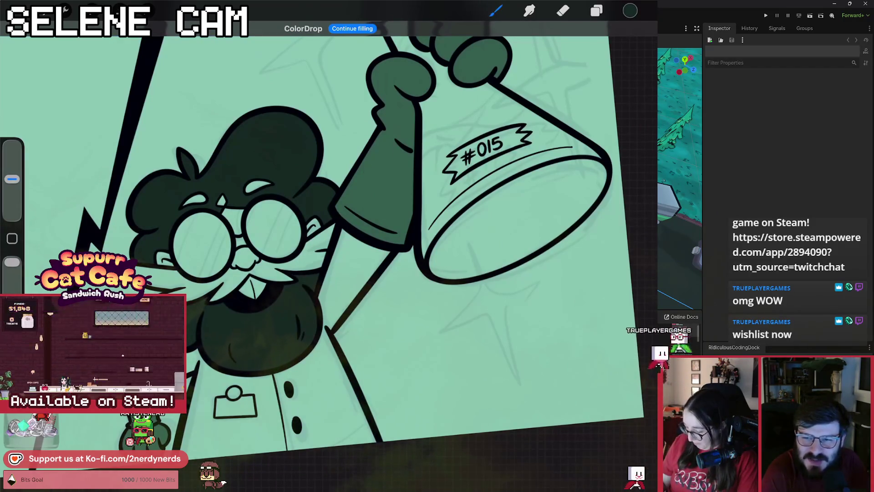
left_click(245, 269)
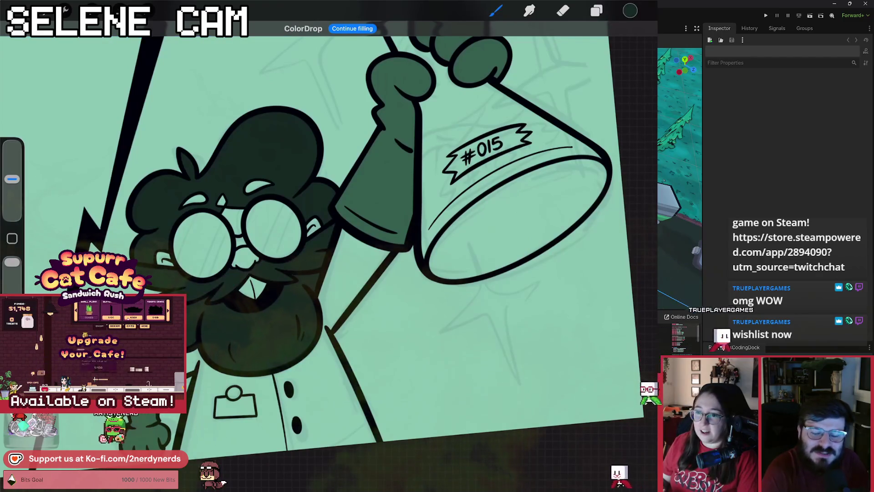
scroll(242, 233, "up", 3)
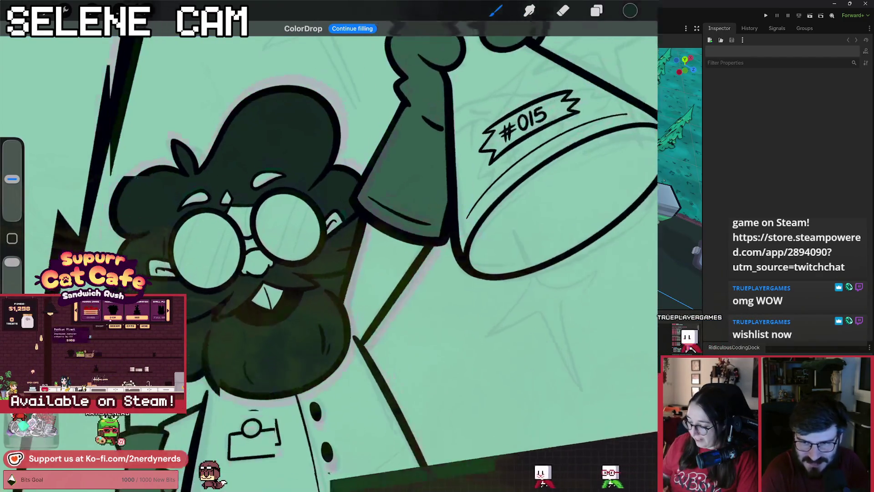
left_click_drag(630, 10, 433, 114)
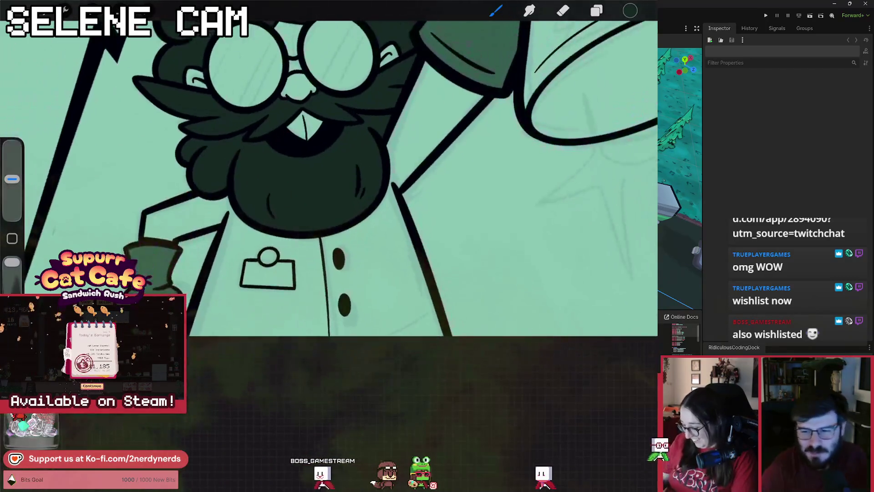
- Add Layer 117 above Layer 116 and move it lower in the group
left_click(597, 10)
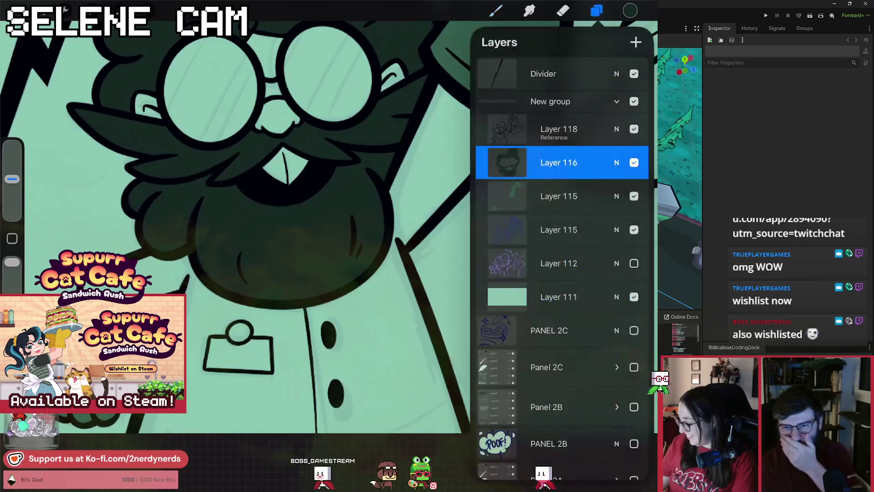
left_click(634, 74)
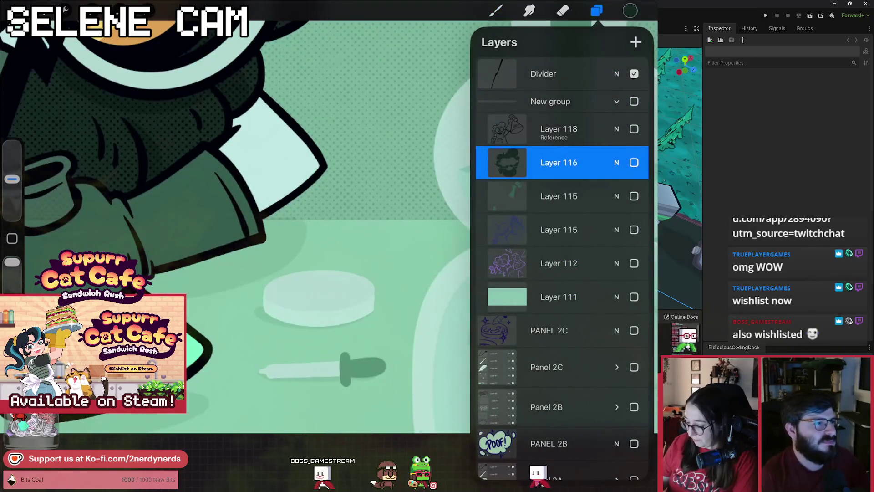
left_click(634, 73)
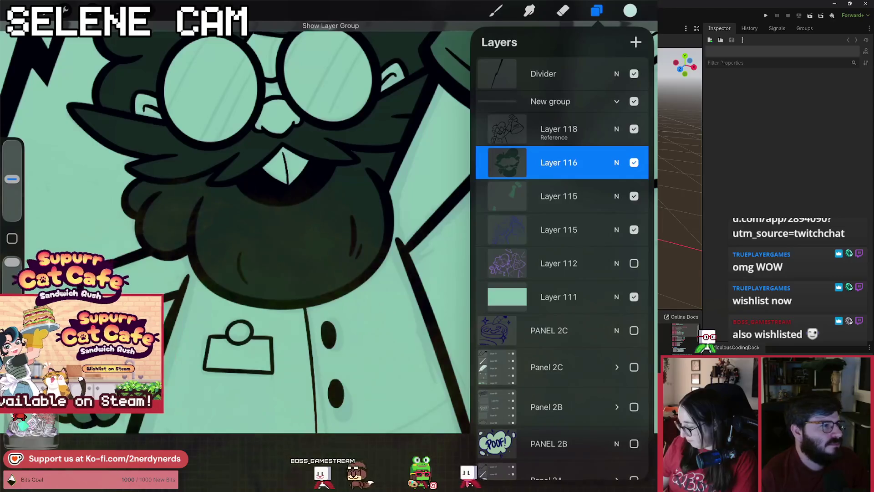
left_click(636, 42)
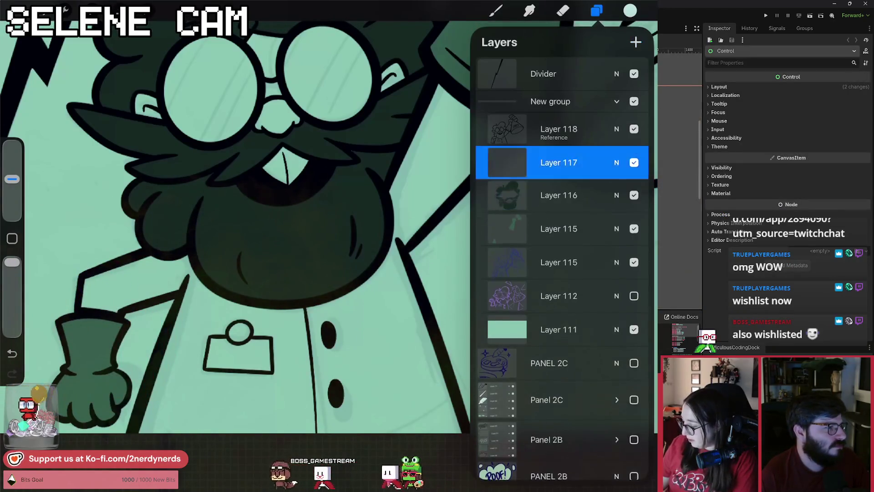
left_click_drag(559, 163, 554, 228)
- ColorDrop a pale colour onto the coat's centre and left panels
left_click_drag(630, 11, 366, 314)
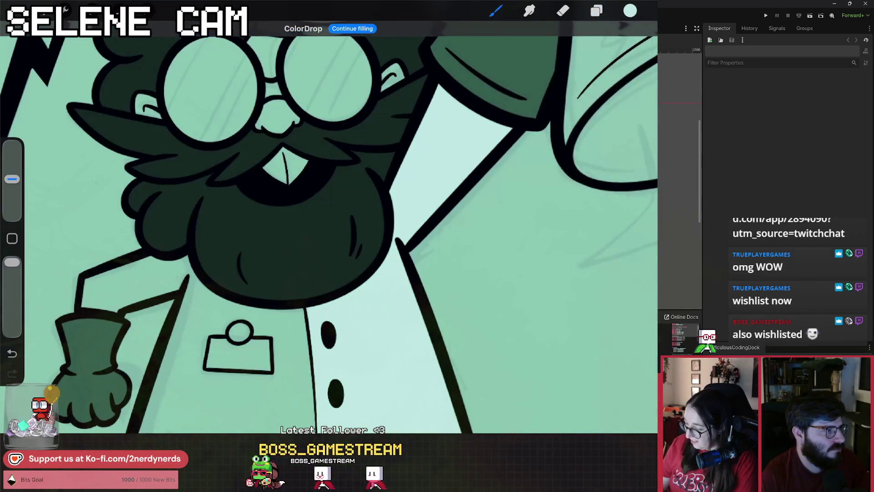
left_click(205, 401)
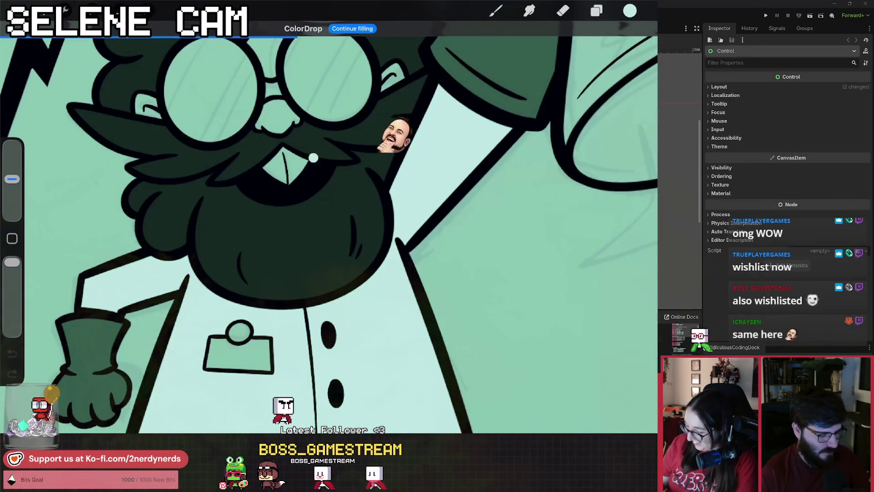
scroll(327, 205, "down", 3)
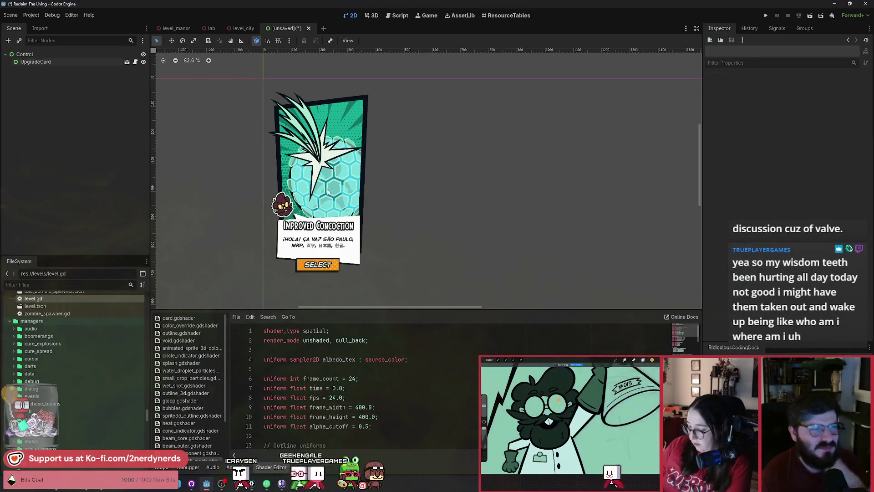
- Nudge UpgradeCard right, duplicate it, and move UpgradeCard2 above it in the tree
left_click_drag(327, 190, 365, 188)
key("ctrl+d")
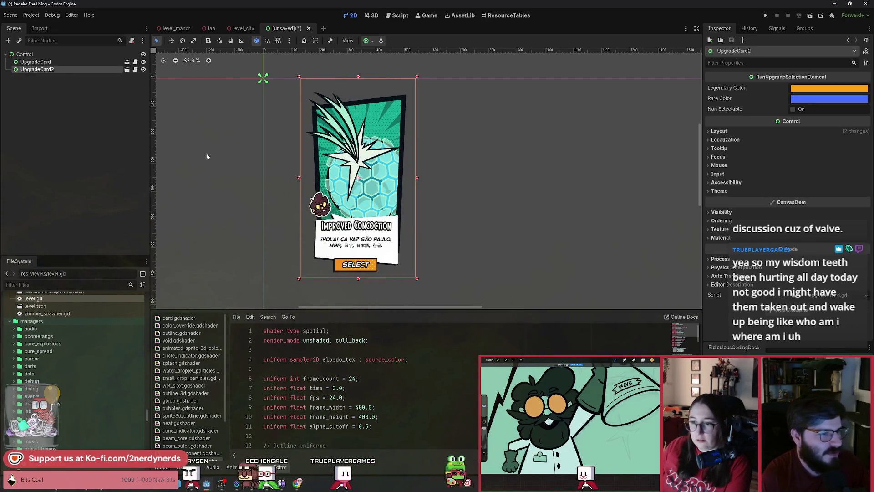
key("ctrl+Up")
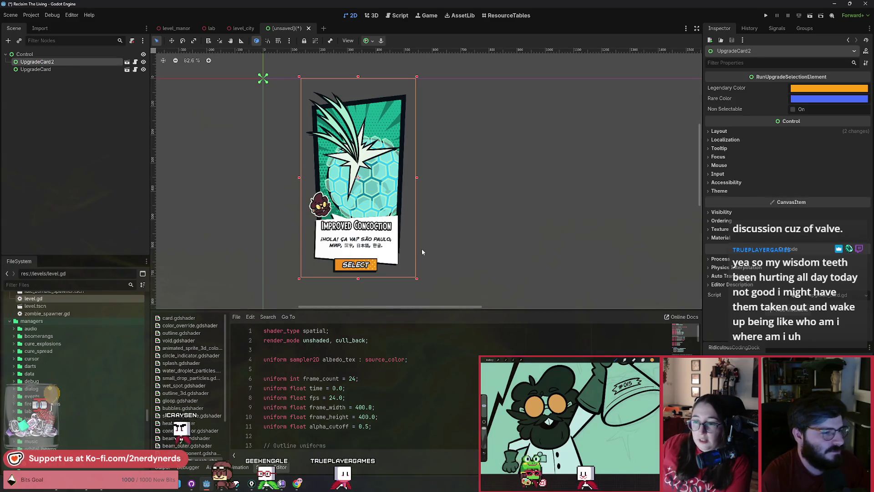
- Scale UpgradeCard2 to 0.84, shift it right behind the first card, and enable Non Selectable
left_click(719, 132)
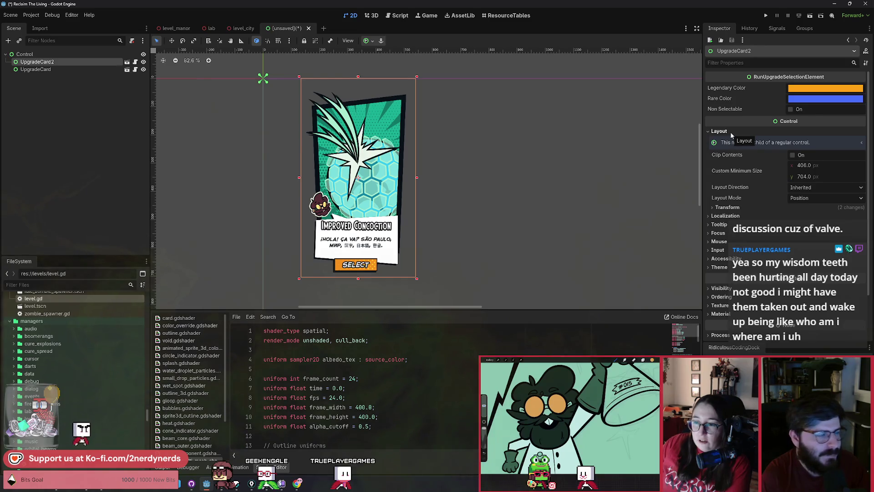
left_click(727, 207)
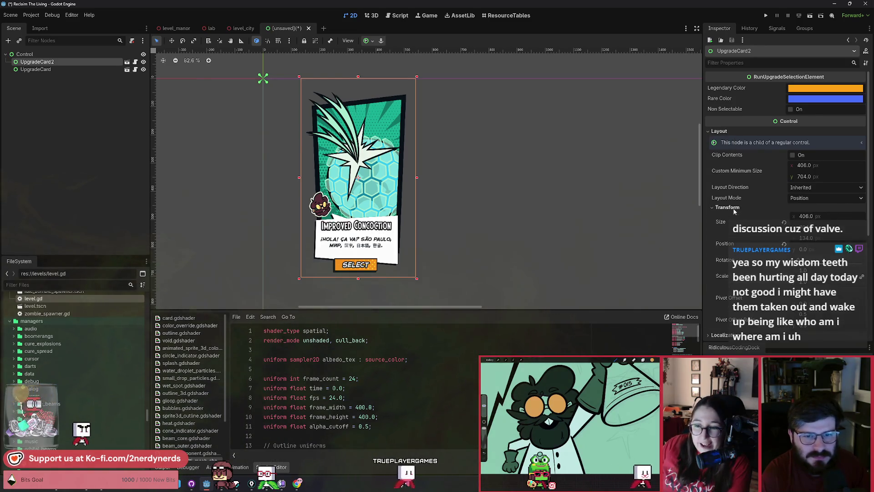
left_click_drag(806, 270, 783, 271)
left_click_drag(374, 211, 426, 211)
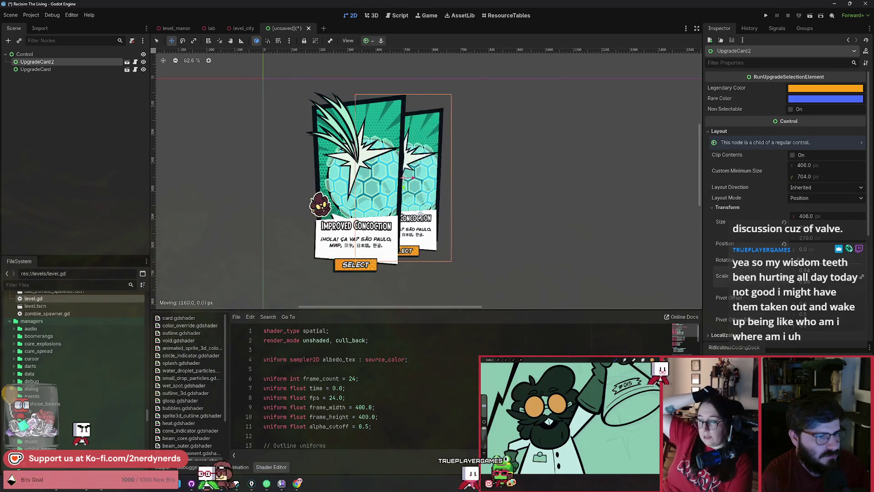
left_click(791, 109)
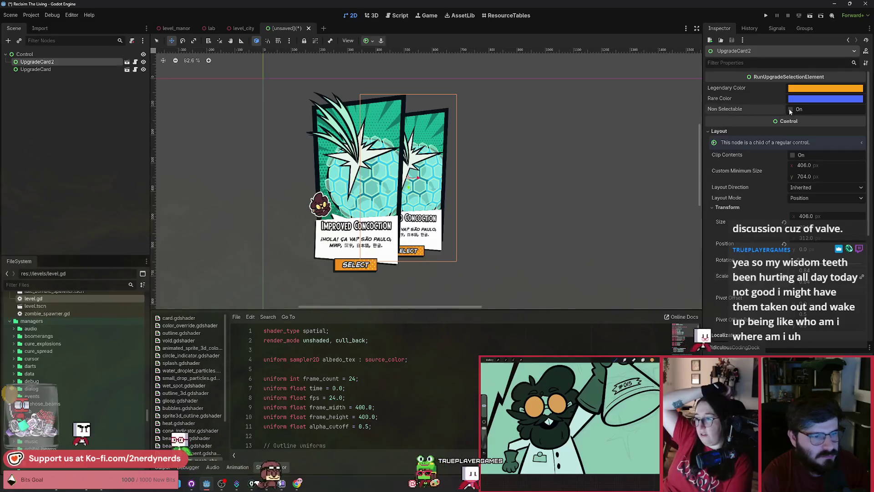
- Reselect UpgradeCard2 in the Scene dock and open Save Scene As with Ctrl+S
left_click(77, 71)
key("Up")
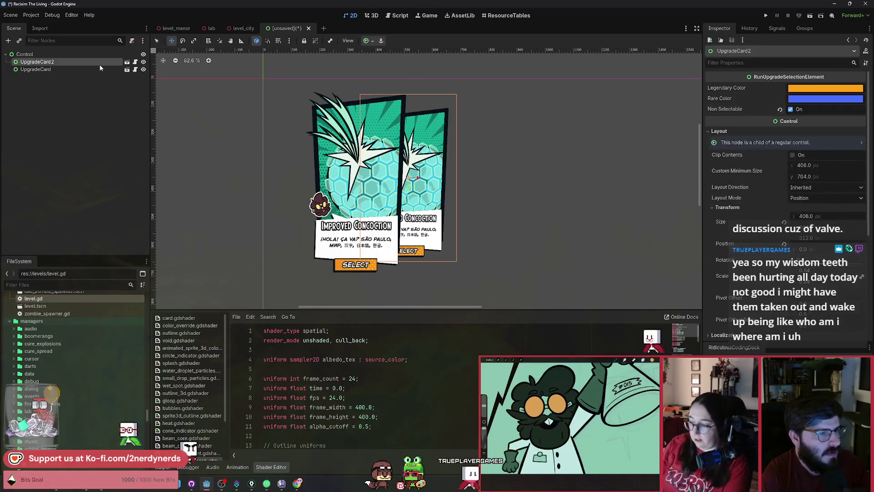
key("ctrl+s")
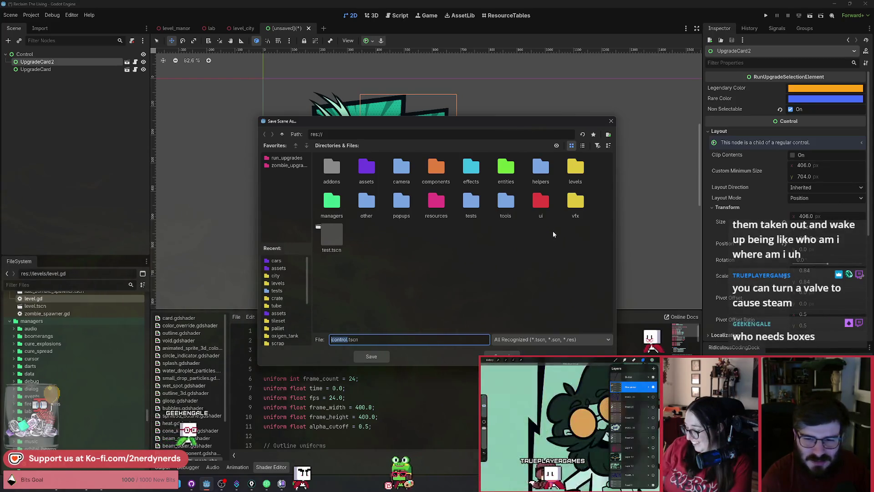
left_click_drag(400, 122, 387, 122)
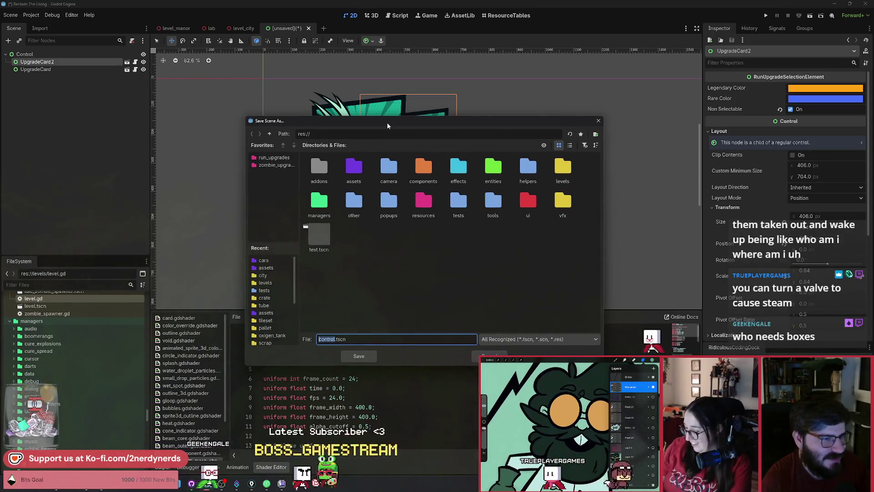
left_click(448, 288)
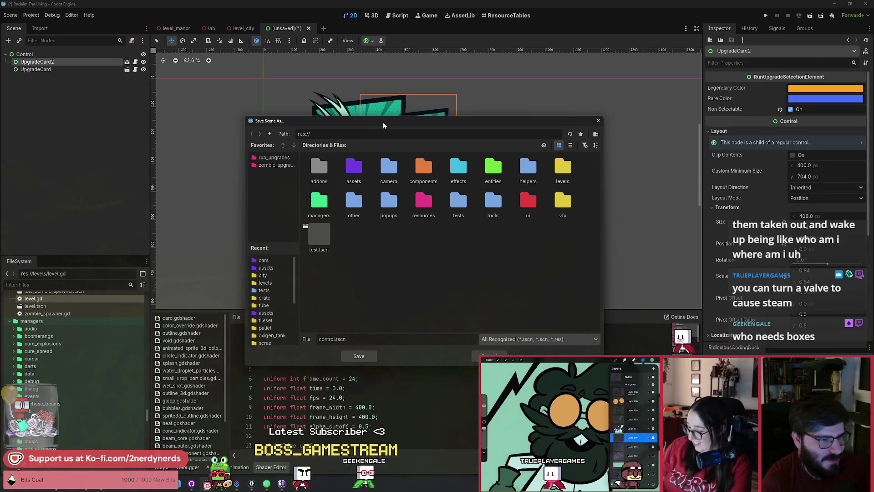
left_click_drag(383, 122, 388, 122)
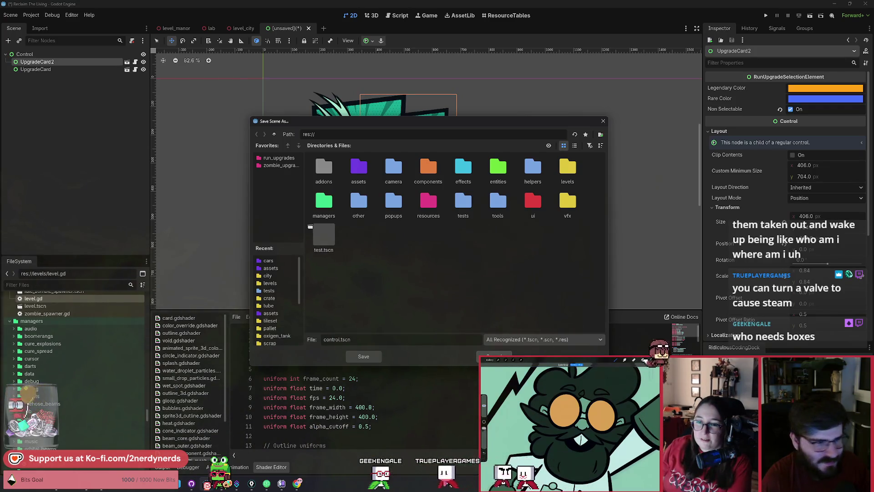
key("Escape")
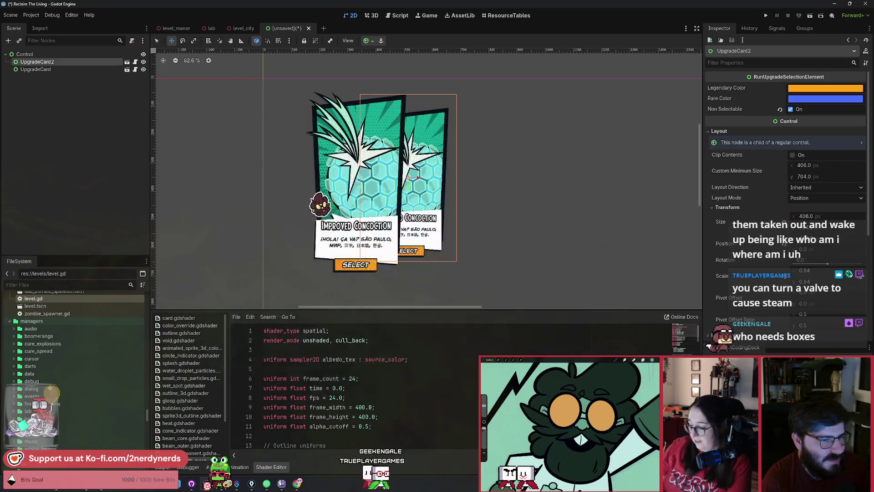
- Reposition the second upgrade card and duplicate it into a third copy, UpgradeCard3
scroll(310, 227, "up", 2)
mouse_move(444, 227)
left_mouse_down()
mouse_move(450, 212)
mouse_move(333, 206)
left_mouse_up()
key("ctrl+d")
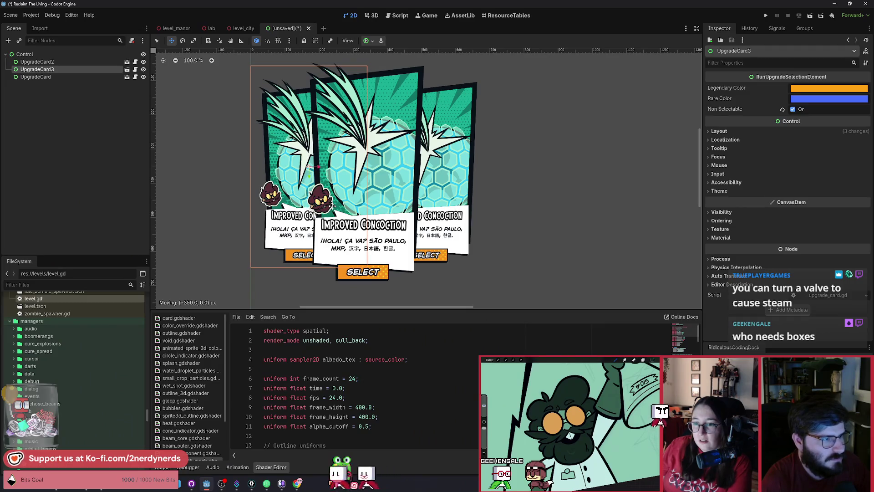
scroll(365, 191, "down", 6)
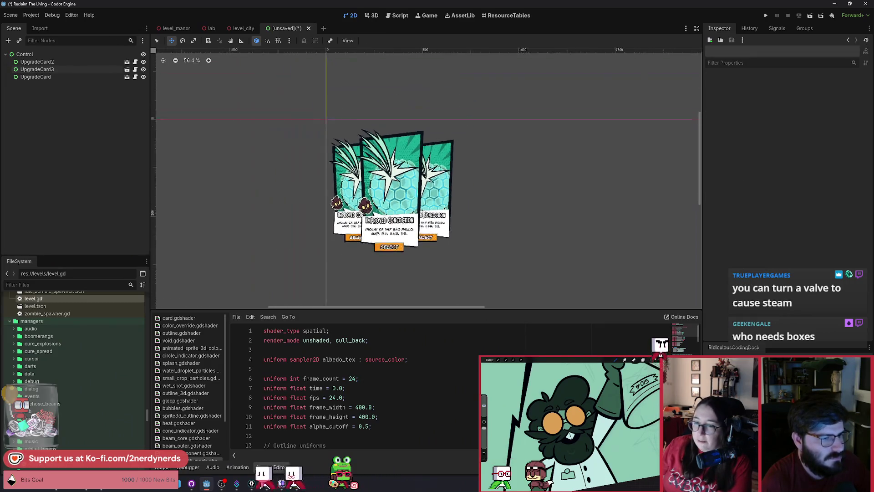
scroll(386, 177, "up", 5)
scroll(401, 188, "up", 1)
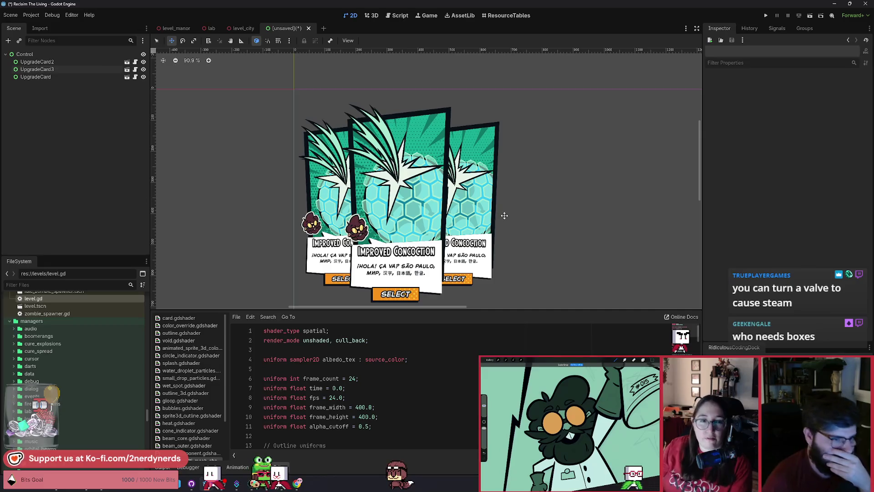
scroll(372, 197, "down", 5)
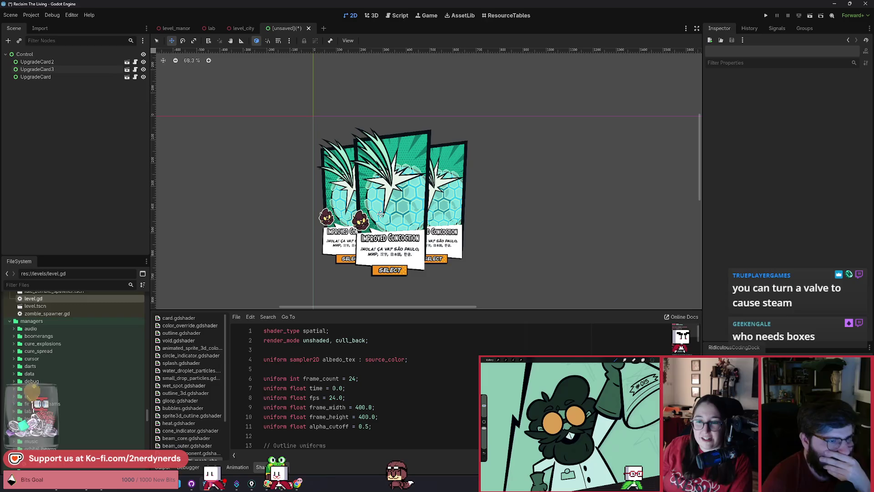
scroll(381, 214, "up", 4)
- Shift UpgradeCard2 left and UpgradeCard3 right so the three cards fan out
key("q")
left_click(486, 219)
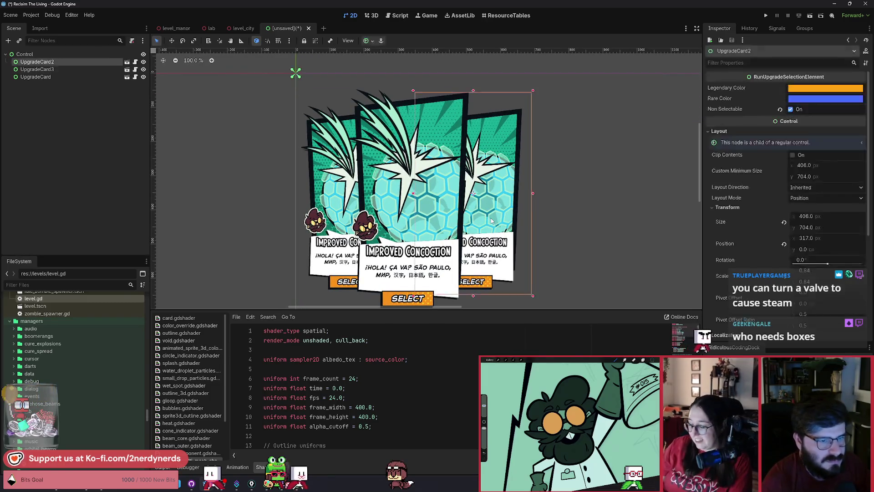
left_click_drag(487, 219, 477, 223)
left_click(344, 214)
key("w")
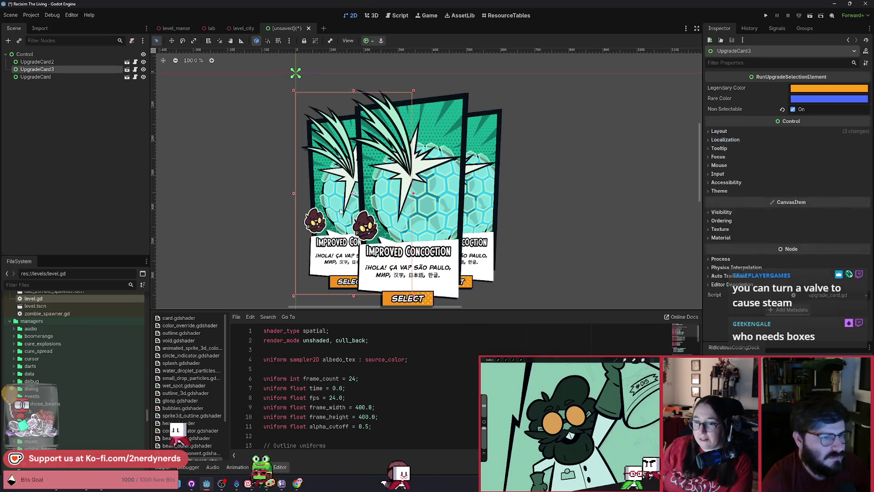
left_click_drag(343, 214, 357, 213)
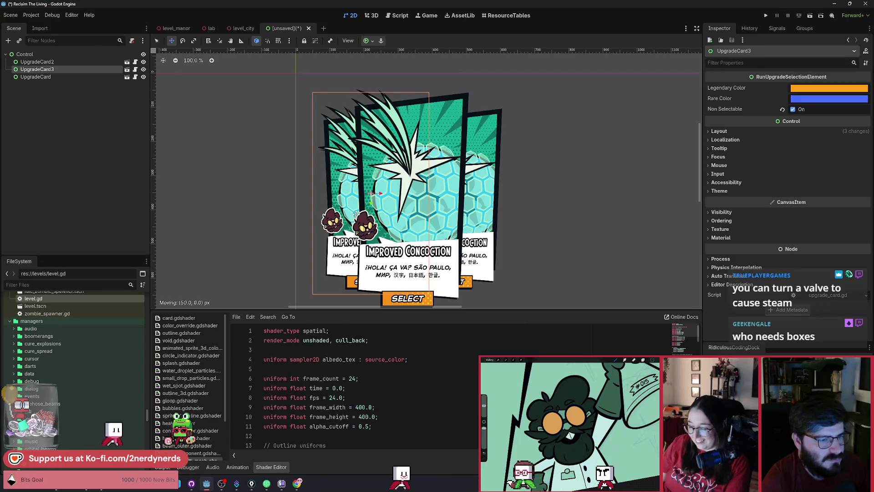
key("Escape")
scroll(357, 212, "down", 5)
scroll(356, 211, "down", 4)
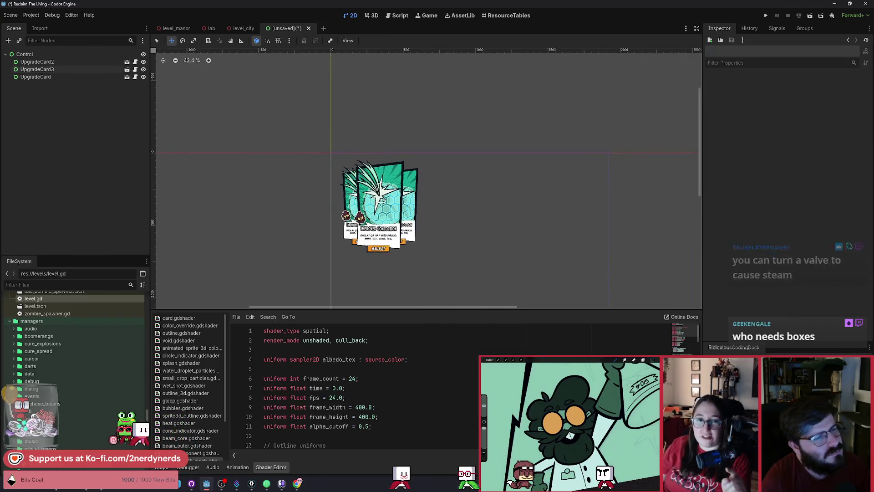
scroll(367, 224, "up", 5)
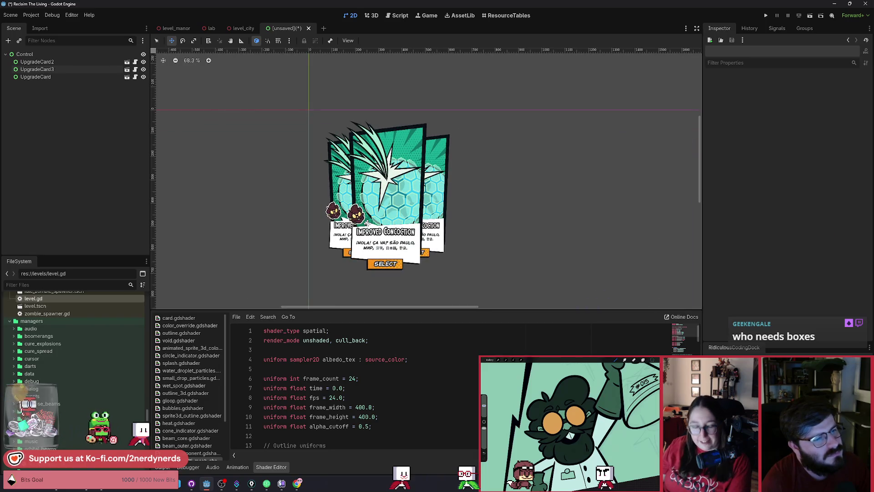
scroll(359, 215, "up", 3)
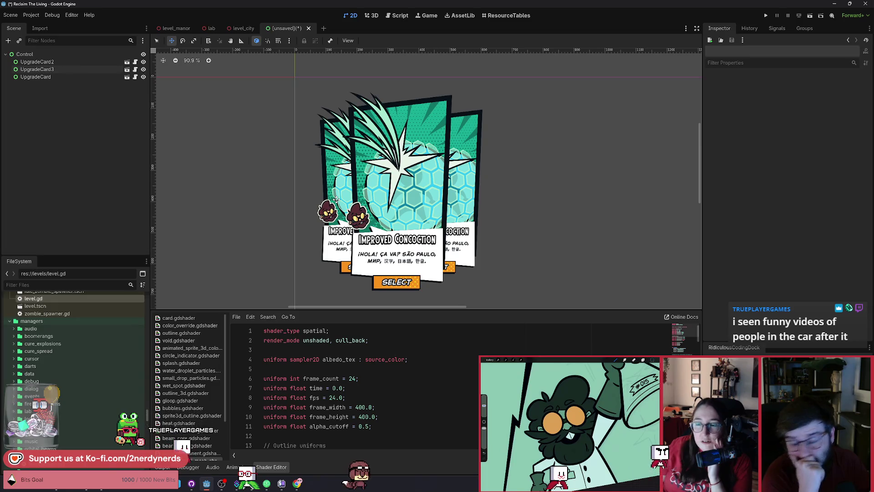
left_click(425, 164)
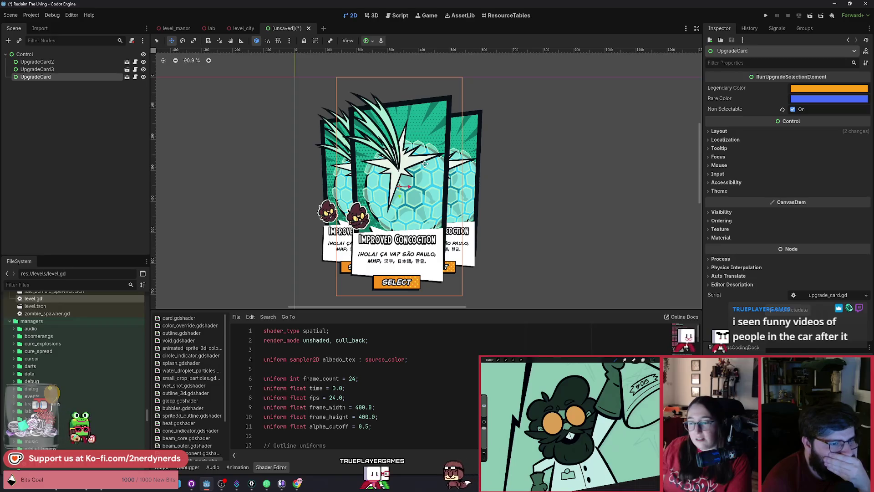
scroll(424, 163, "down", 3)
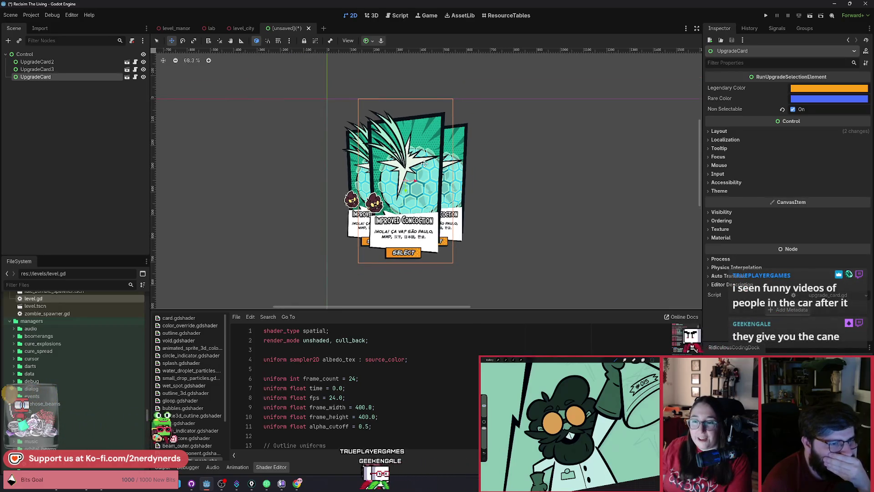
scroll(425, 163, "up", 3)
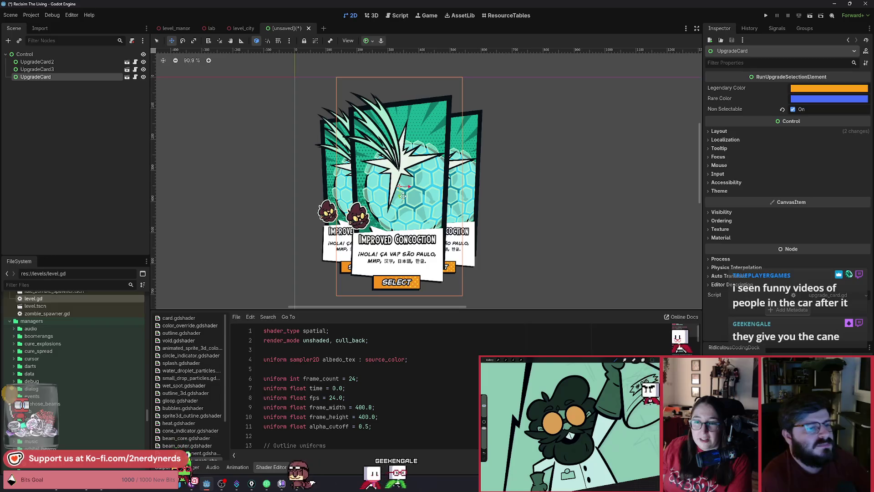
mouse_move(403, 195)
left_mouse_down()
mouse_move(366, 202)
mouse_move(425, 205)
mouse_move(363, 202)
left_mouse_up()
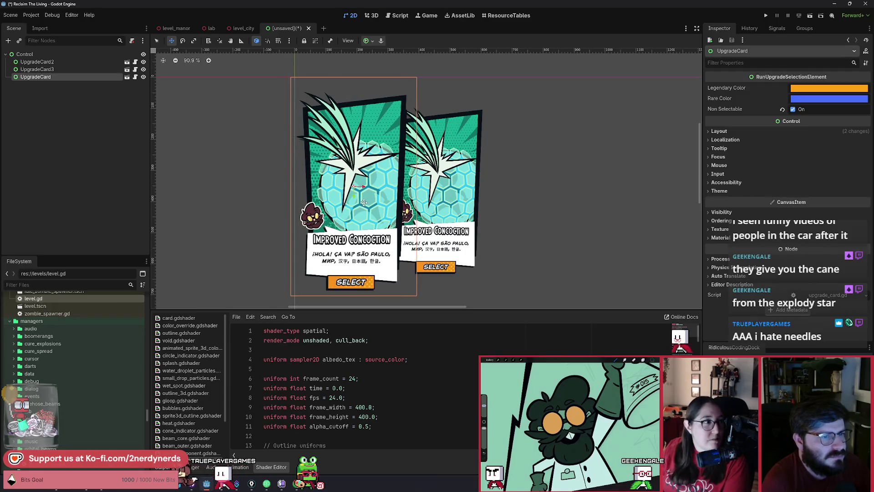
right_click(363, 202)
scroll(369, 198, "down", 2)
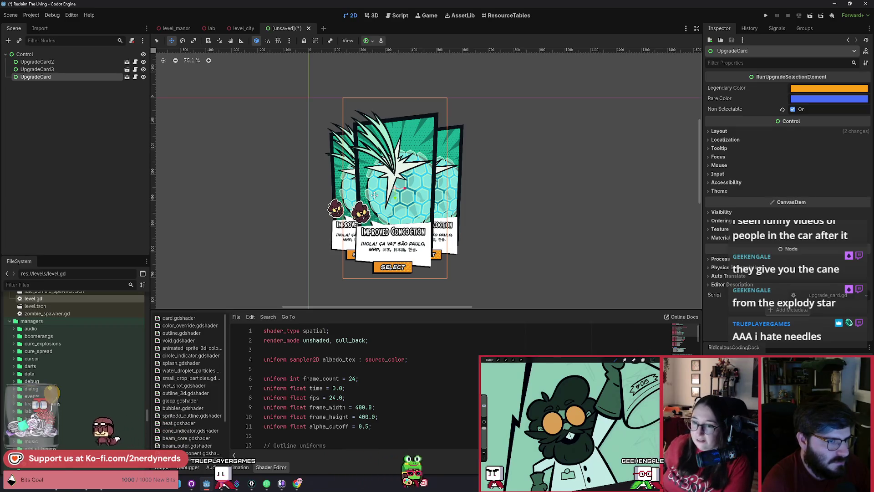
key("q")
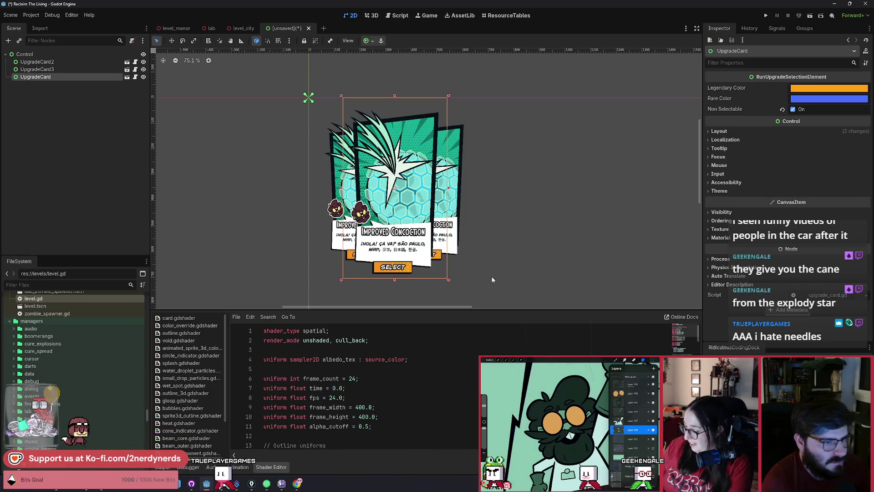
- Box-select all three UpgradeCard nodes and move them together about (-43, -21) px
left_click_drag(520, 290, 301, 104)
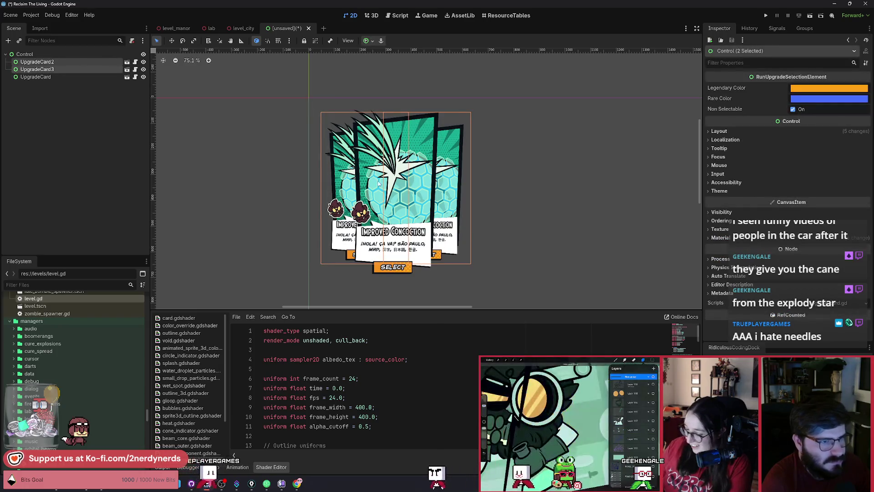
key("w")
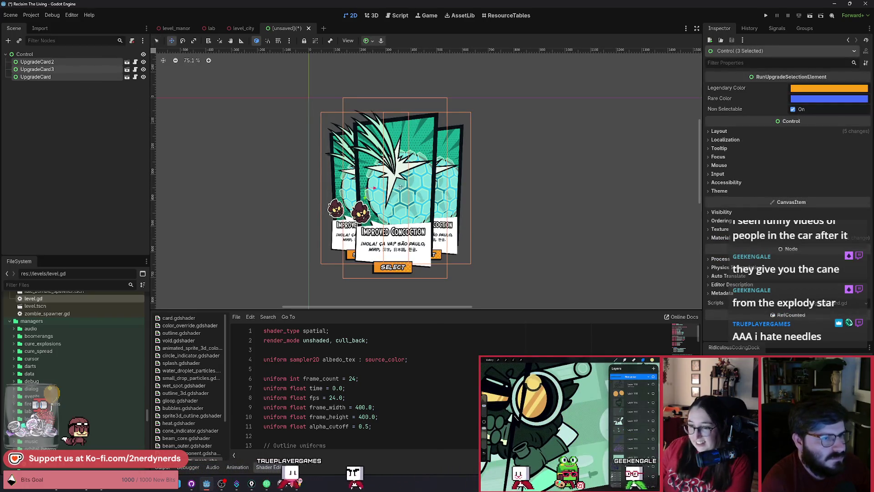
left_click_drag(403, 189, 392, 183)
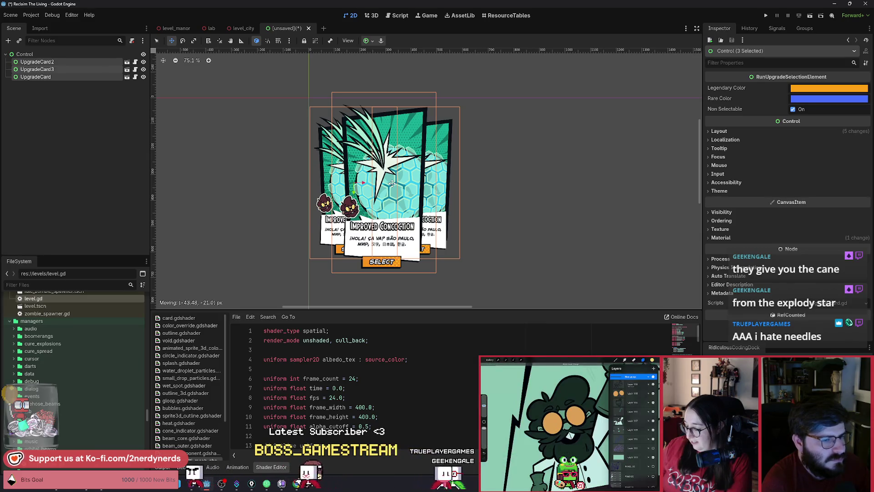
left_click(478, 189)
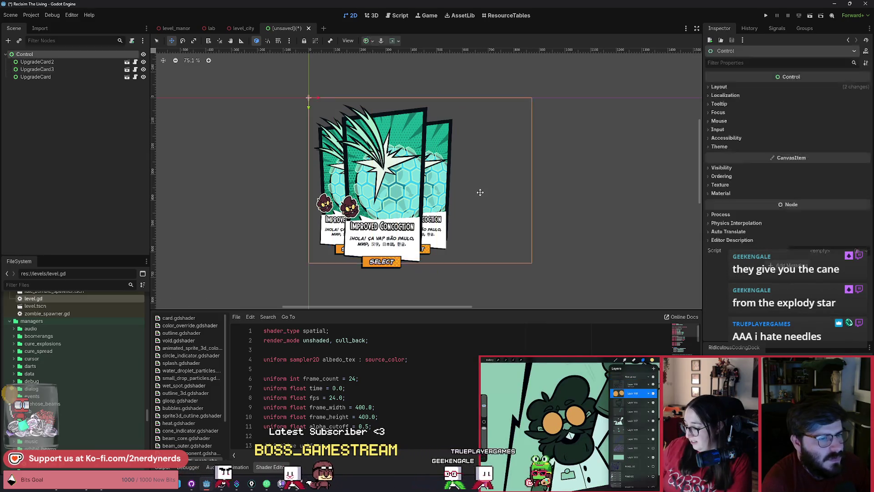
key("q")
left_click(546, 205)
- Drag the root Control's bottom-right corner, bottom edge and right edge to frame the three cards
left_click(27, 54)
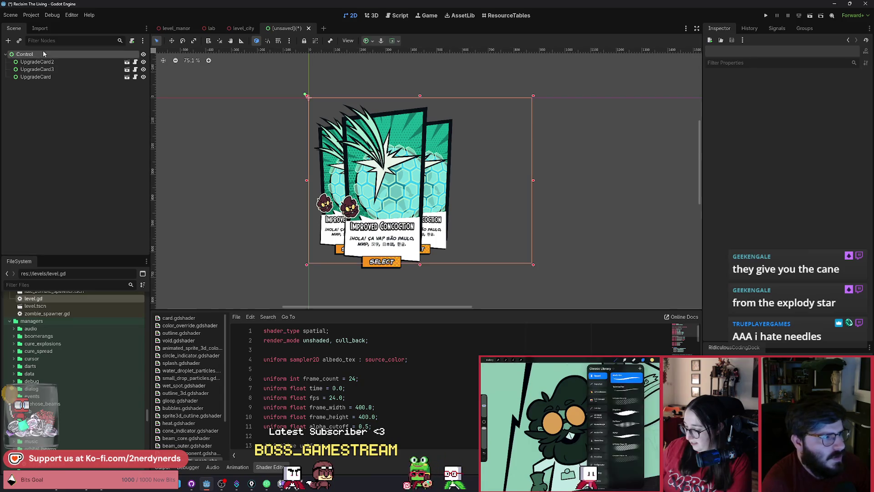
left_click_drag(534, 267, 462, 273)
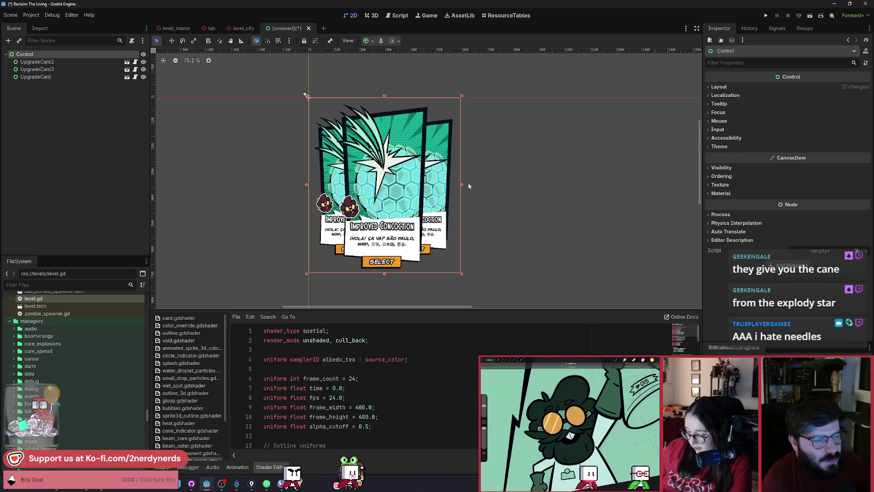
scroll(469, 182, "up", 1)
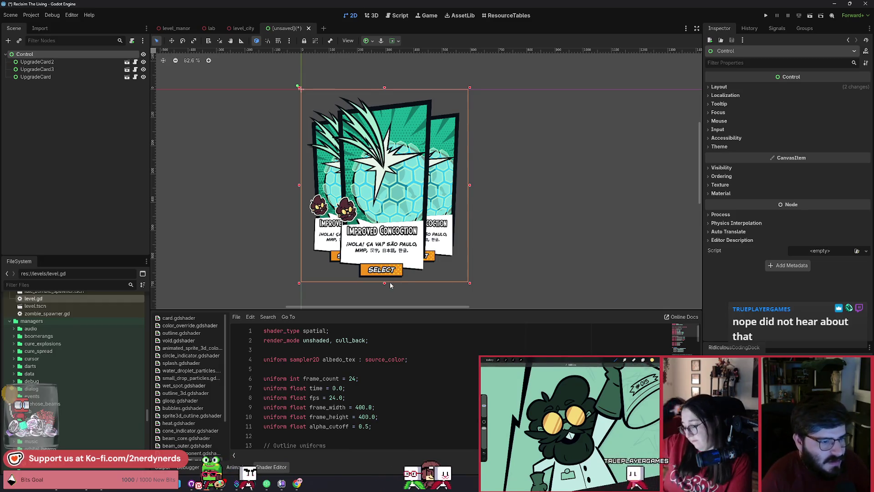
left_click_drag(384, 282, 384, 285)
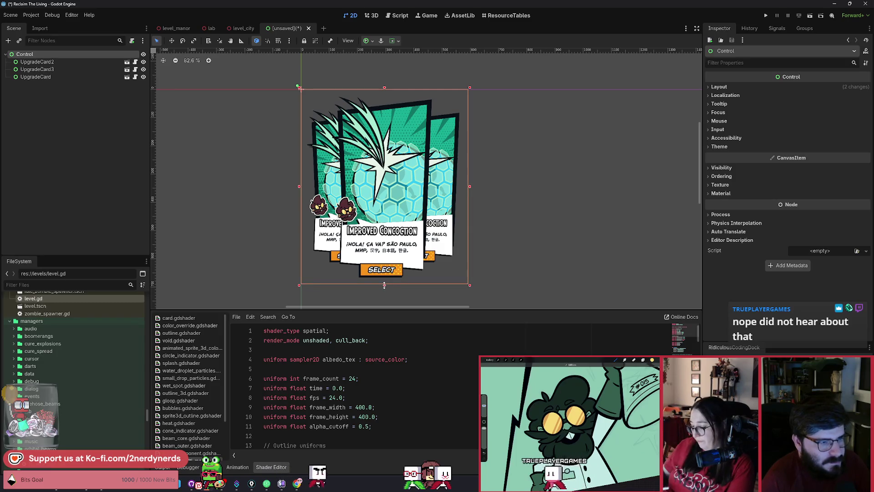
left_click_drag(470, 187, 469, 187)
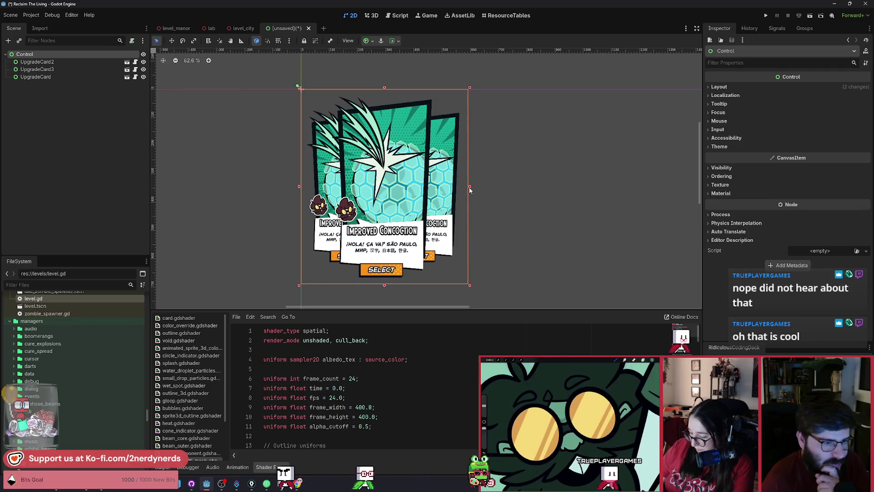
scroll(318, 220, "up", 1)
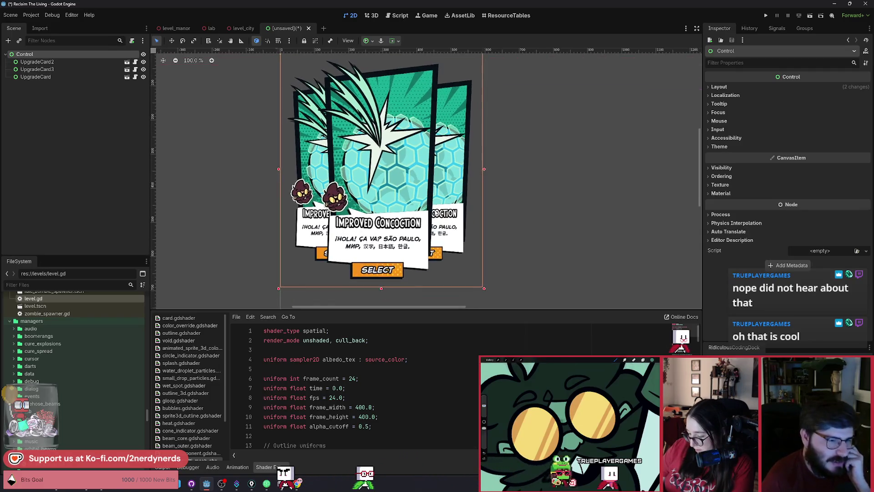
scroll(439, 220, "up", 1)
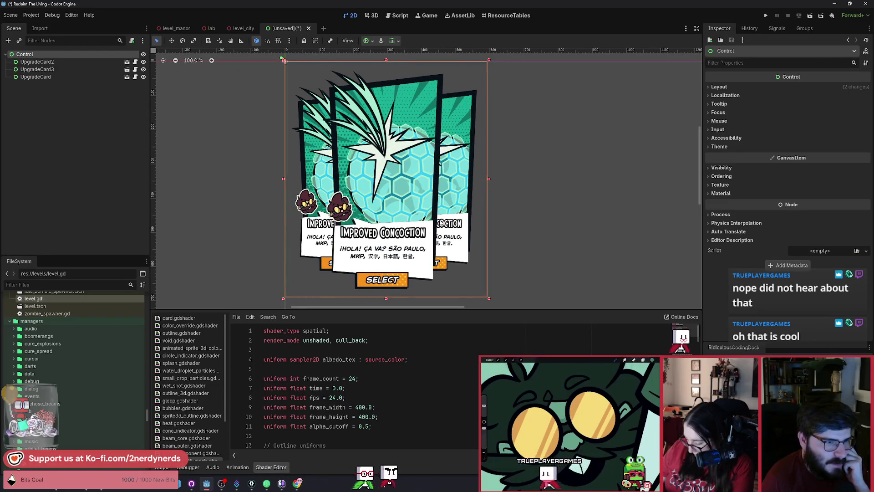
scroll(441, 222, "up", 1)
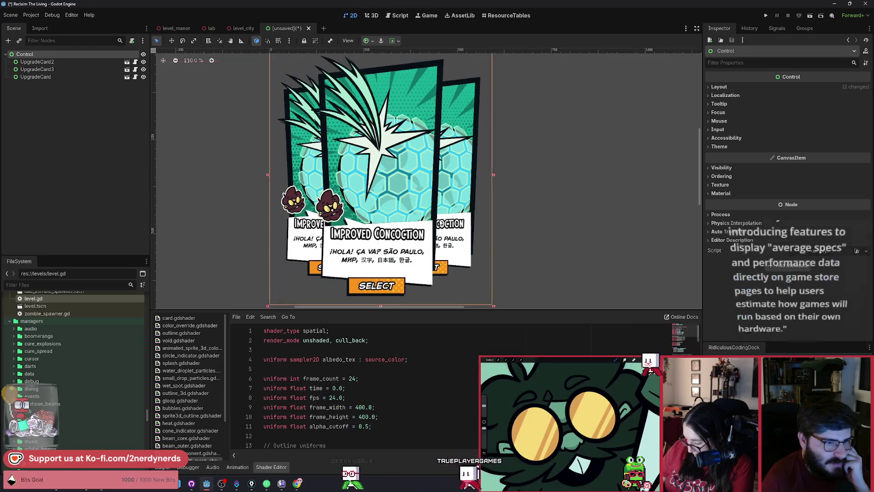
scroll(441, 214, "down", 1)
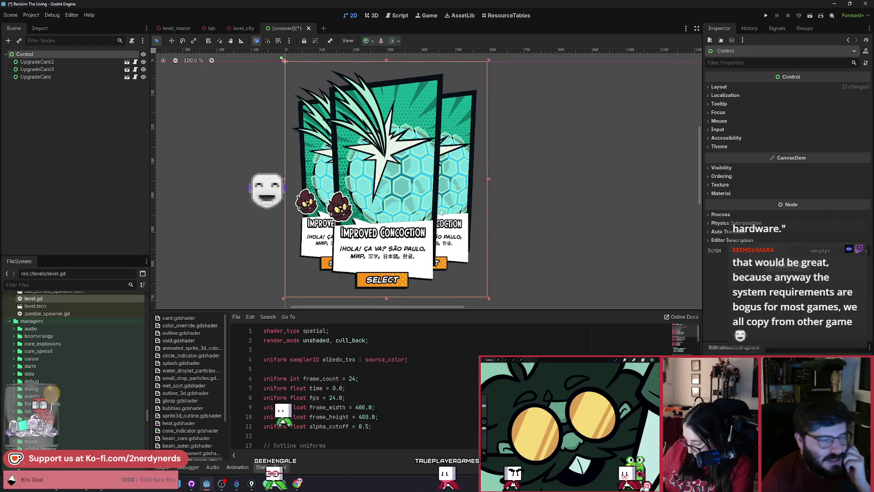
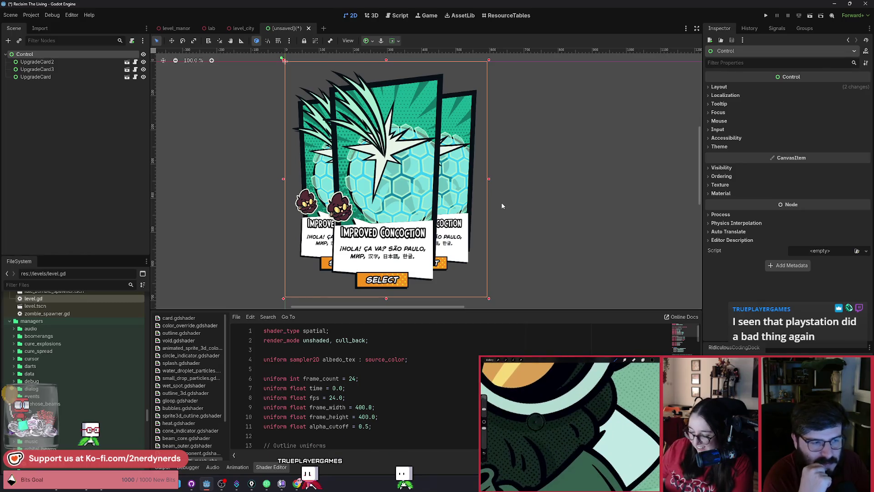
- Enlarge the 2D viewport, zoom to about 121% and recentre the three upgrade cards in view
scroll(477, 152, "up", 4)
scroll(478, 152, "down", 3)
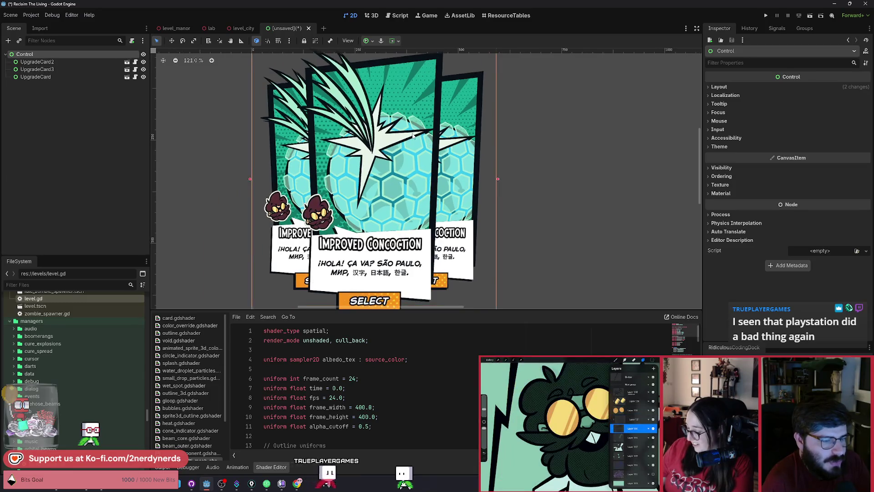
scroll(433, 143, "down", 1)
scroll(428, 98, "up", 1)
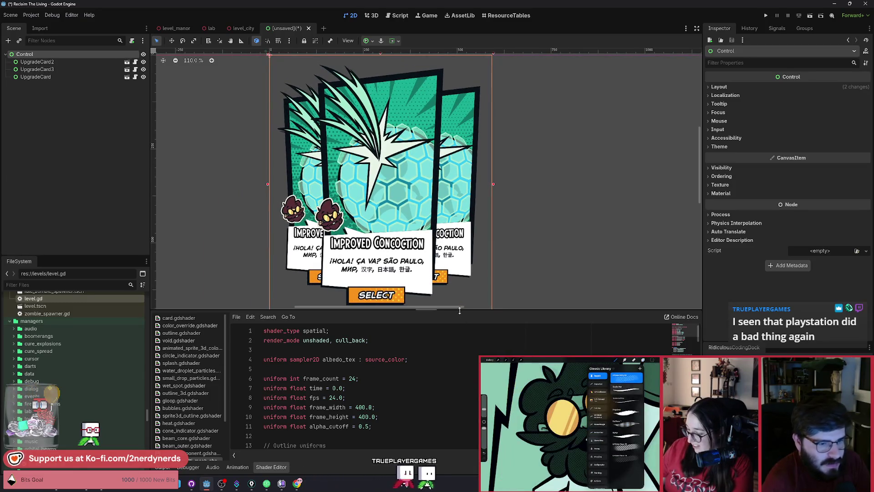
left_click_drag(459, 325, 460, 345)
scroll(502, 215, "up", 1)
left_click_drag(503, 215, 531, 228)
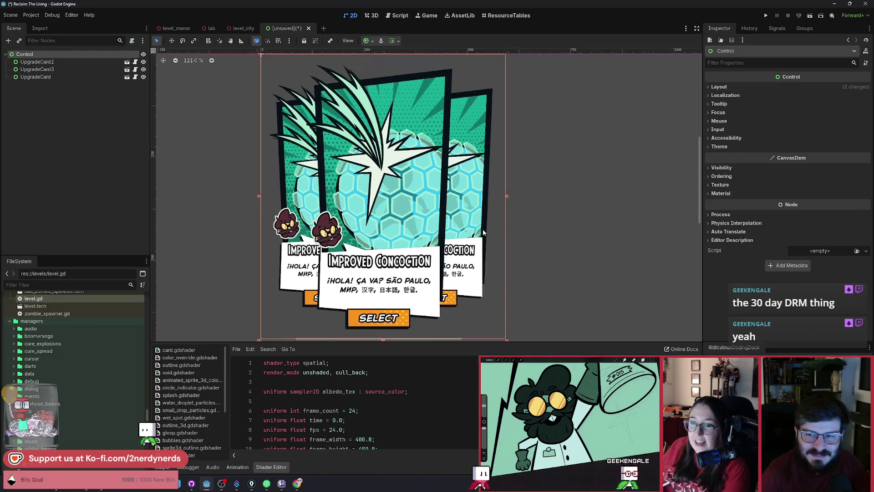
scroll(486, 216, "up", 1)
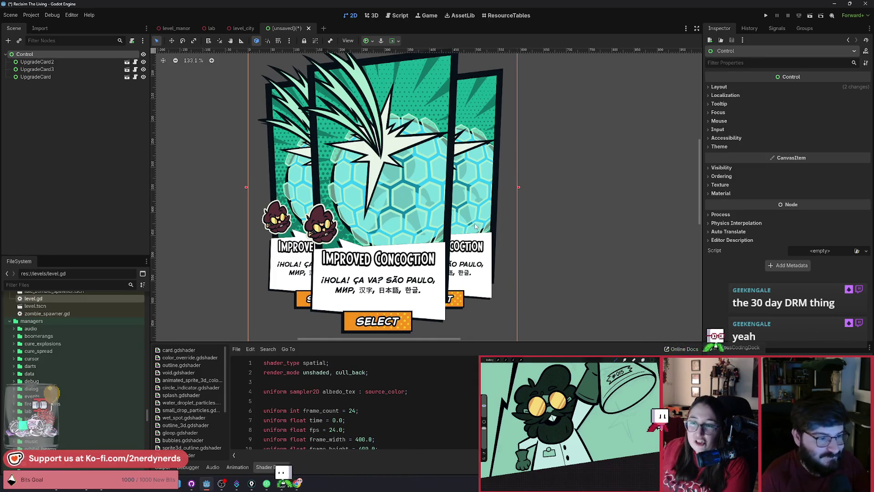
scroll(475, 226, "down", 2)
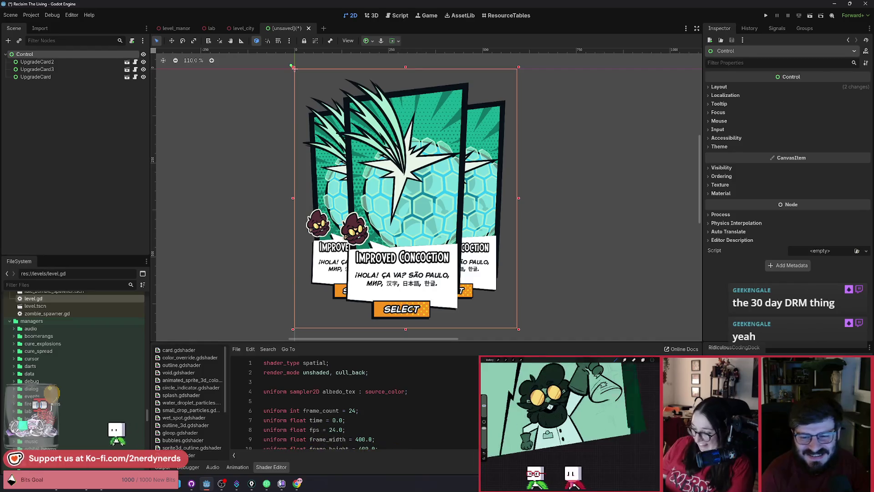
scroll(560, 253, "down", 2)
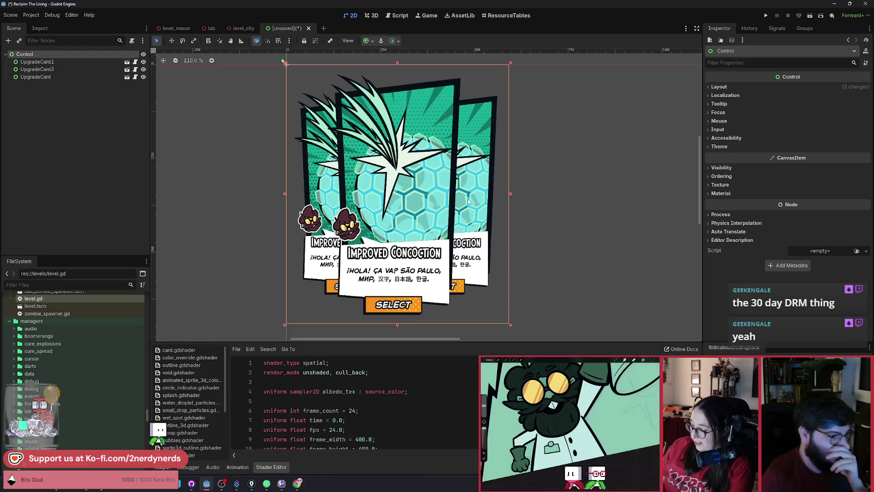
left_click(408, 216)
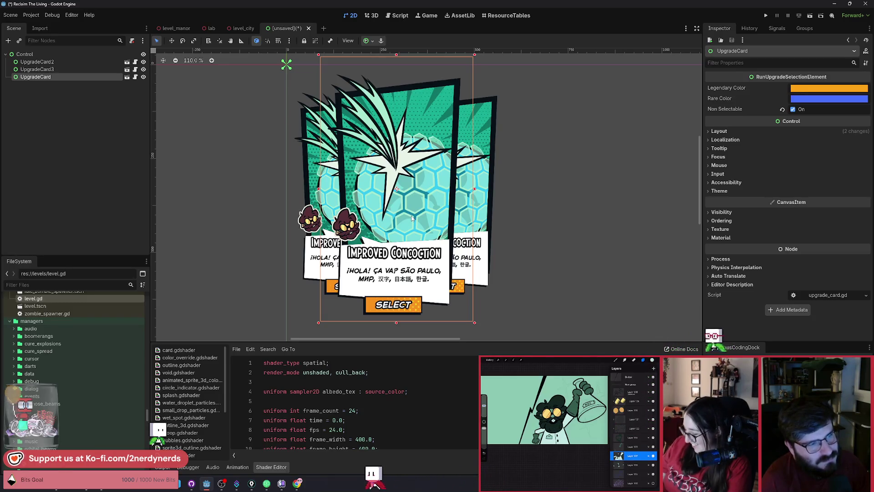
left_click(44, 54)
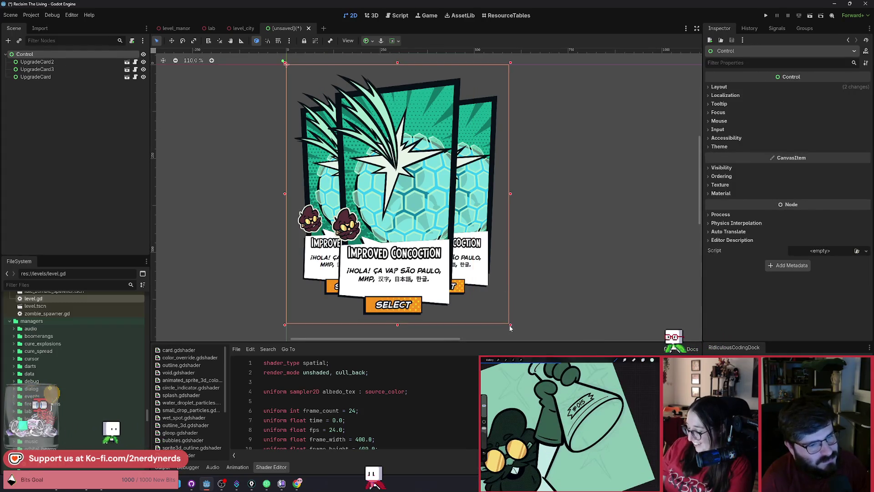
left_click_drag(510, 324, 513, 320)
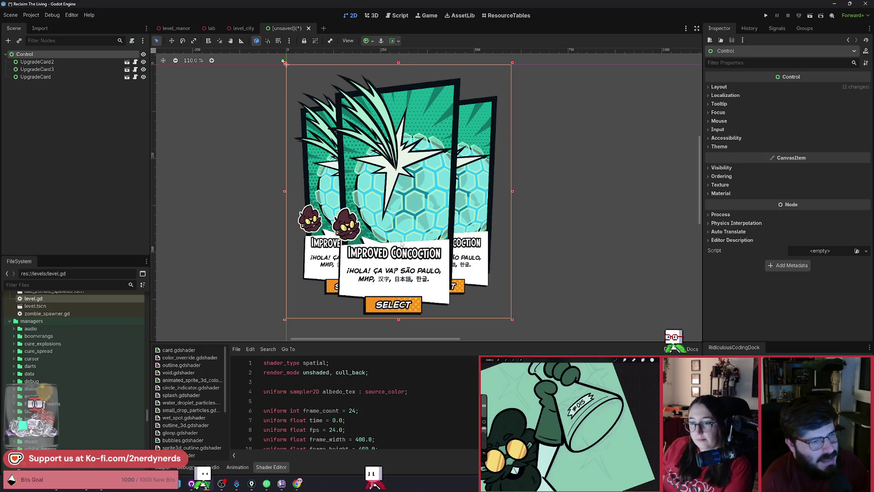
left_click(414, 202)
mouse_move(407, 205)
left_mouse_down()
mouse_move(367, 207)
mouse_move(408, 206)
left_mouse_up()
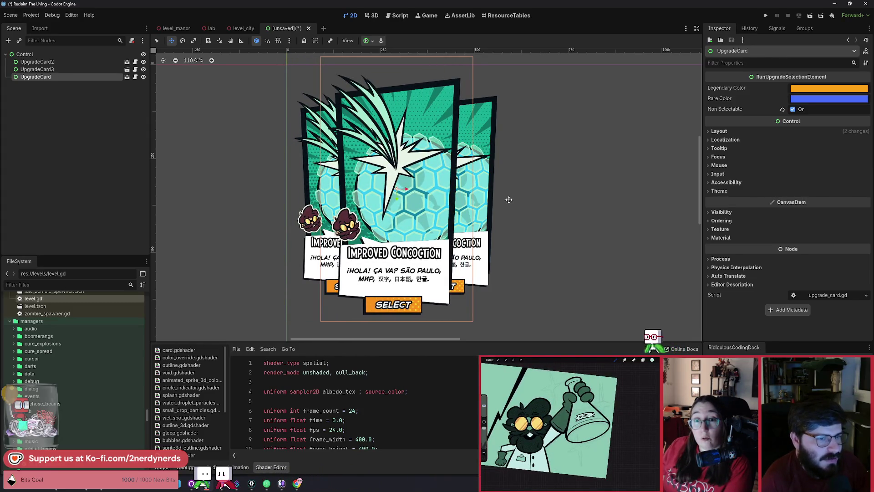
key("q")
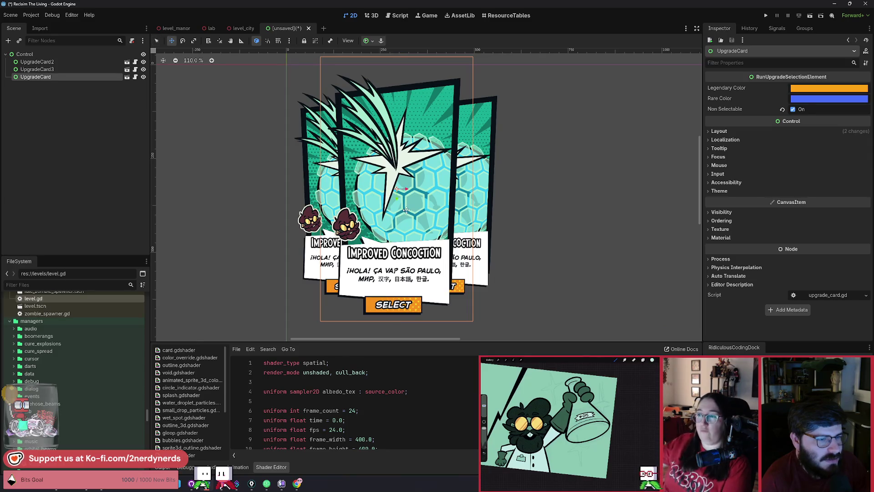
left_click_drag(407, 210, 363, 209)
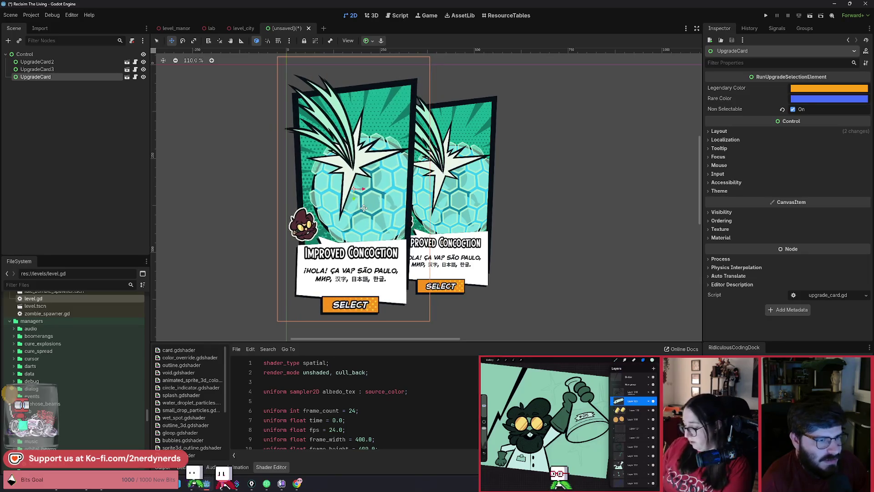
left_click(454, 210)
key("w")
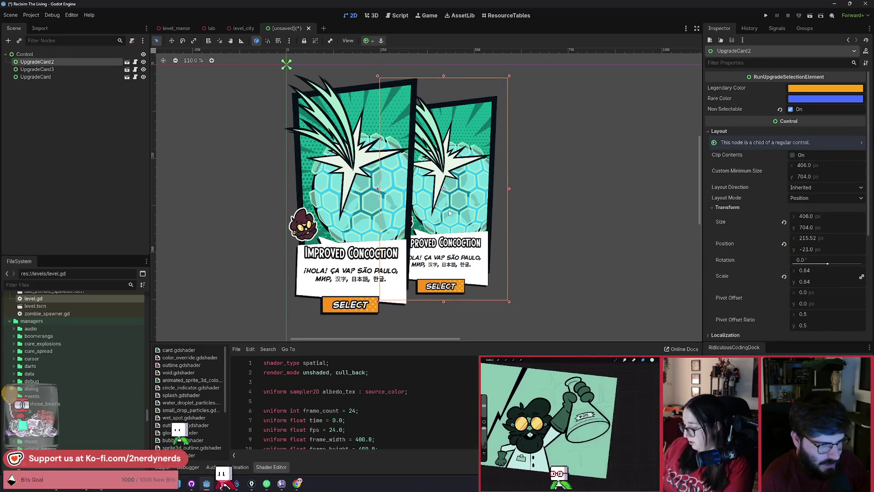
key("ctrl+Down")
key("ctrl+Down")
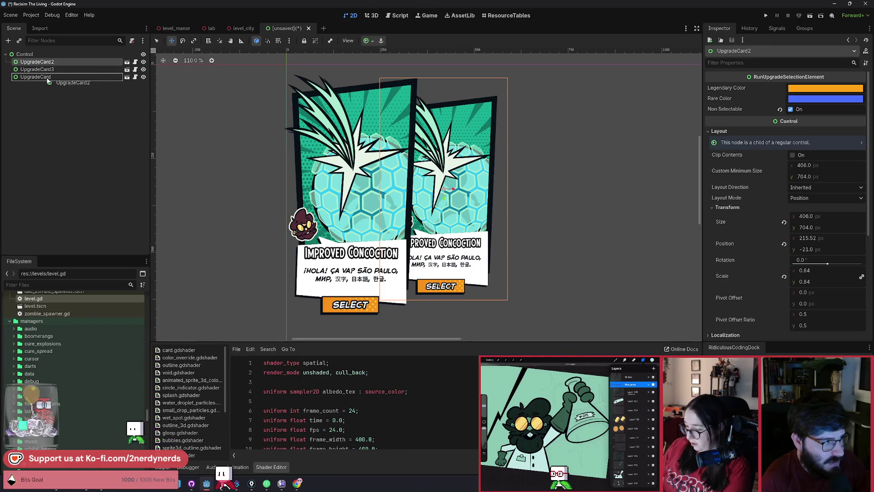
left_click_drag(423, 198, 397, 212)
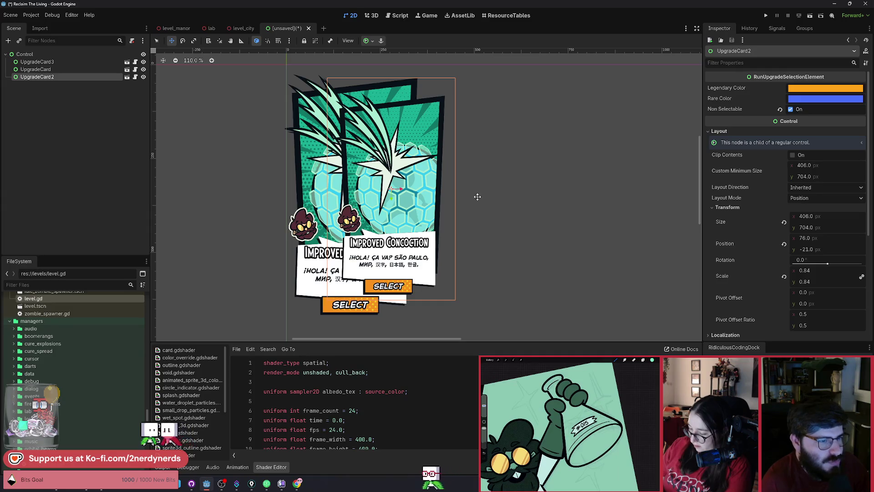
key("ctrl+z")
key("ctrl+z")
key("ctrl+z")
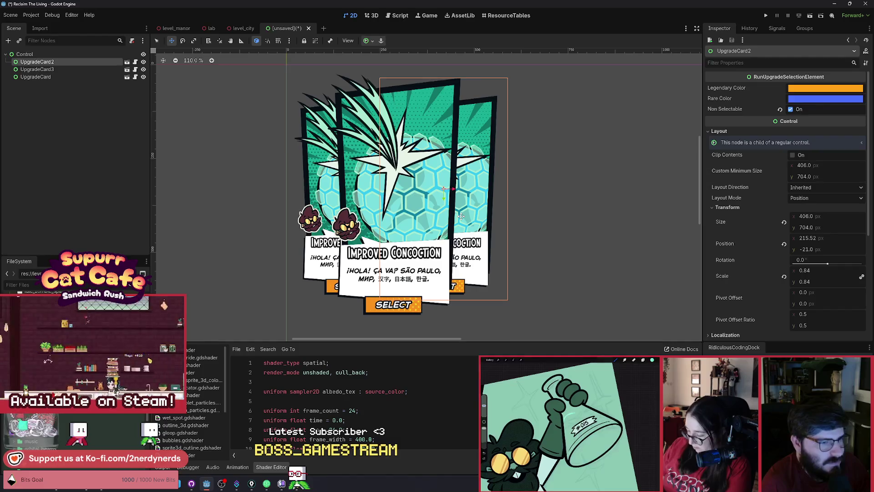
key("q")
left_click(412, 217)
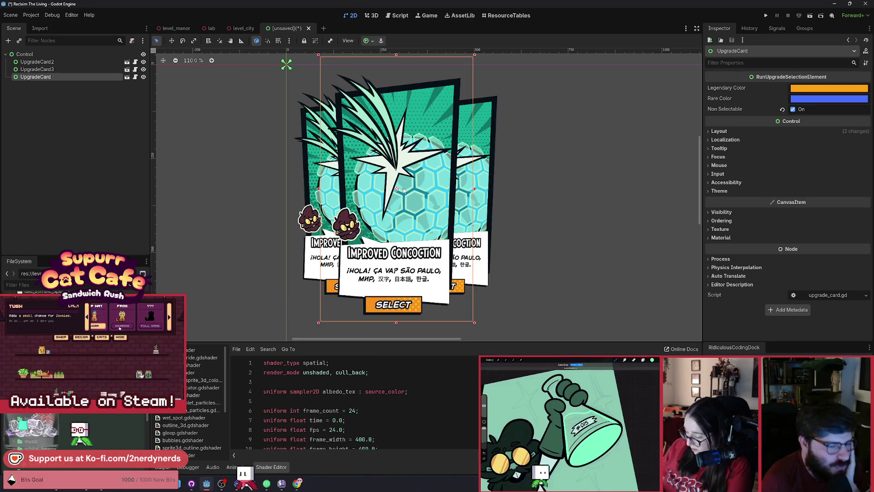
key("w")
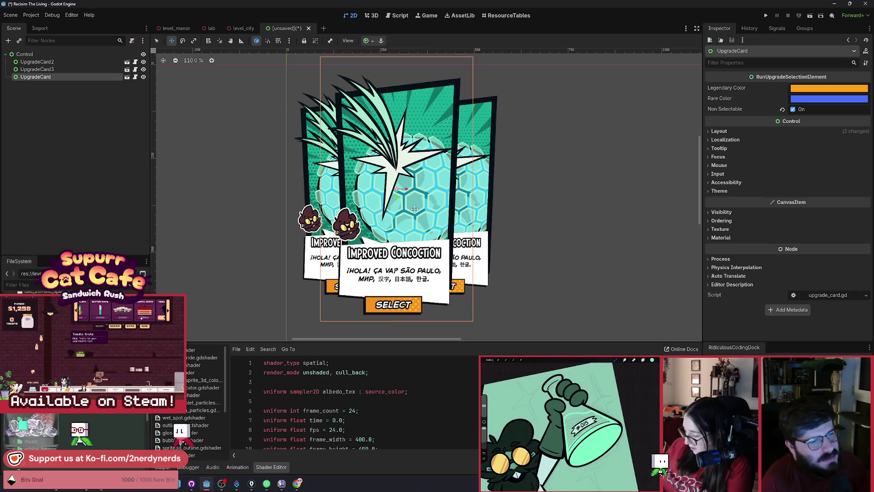
mouse_move(414, 209)
left_mouse_down()
mouse_move(440, 216)
mouse_move(358, 211)
left_mouse_up()
right_click(358, 211)
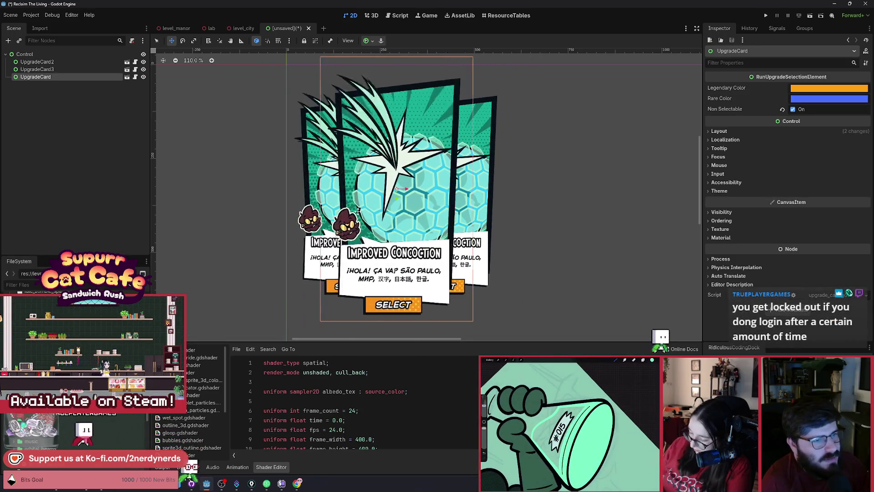
key("q")
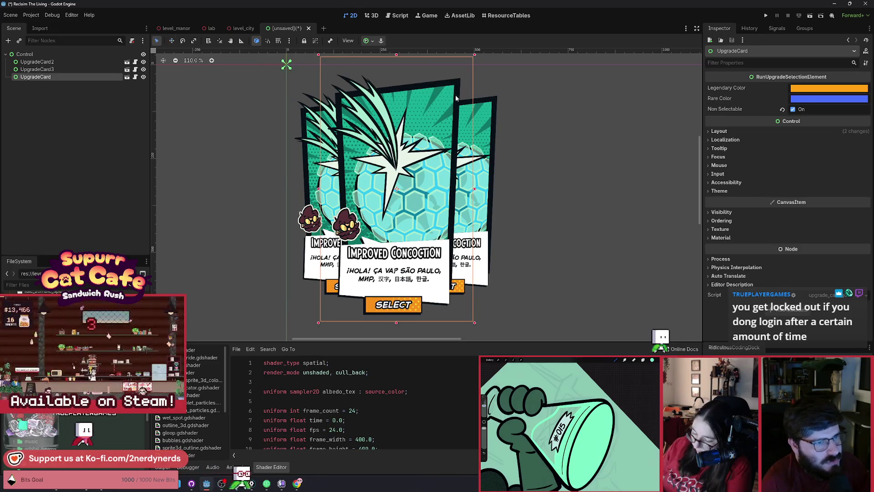
key("w")
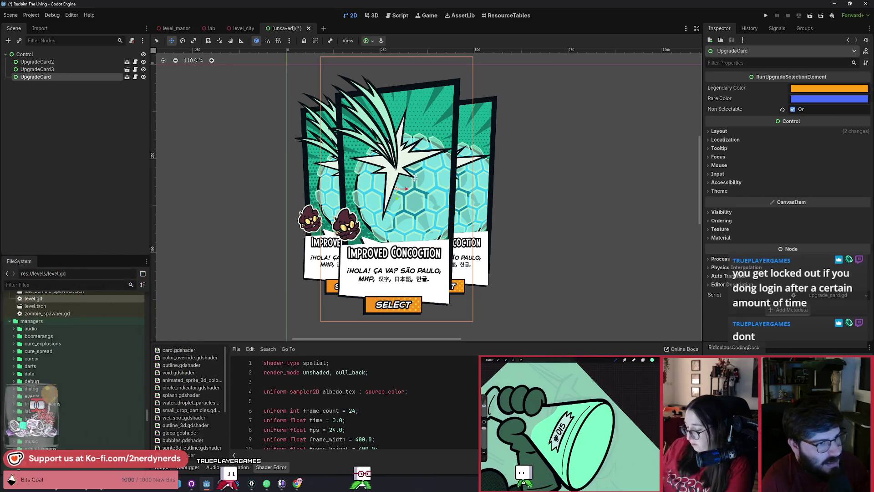
left_click_drag(401, 188, 359, 192)
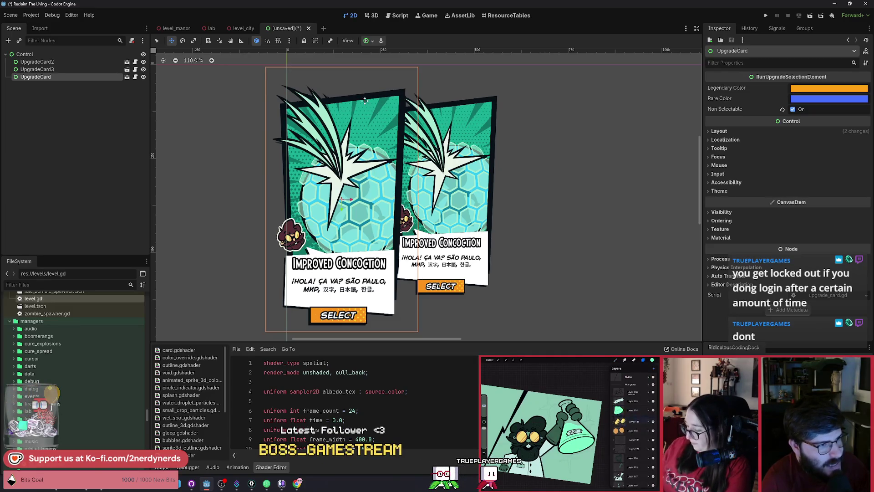
left_click_drag(352, 248, 408, 238)
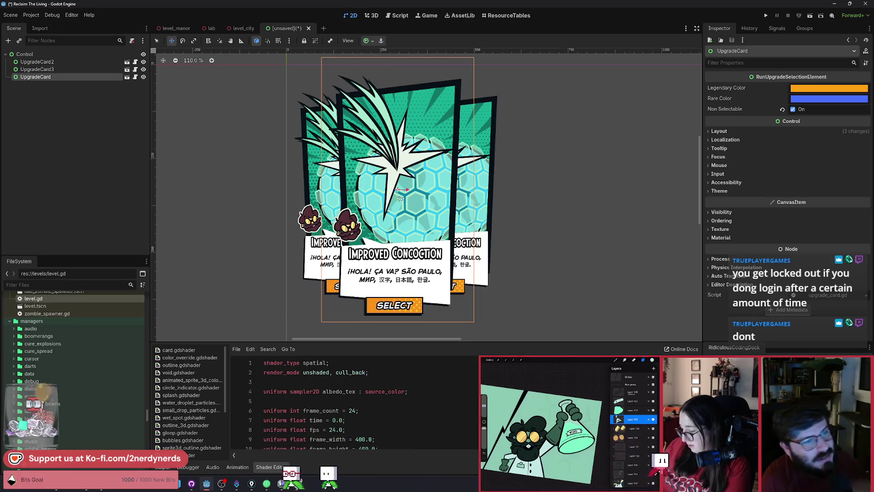
mouse_move(396, 201)
left_mouse_down()
mouse_move(355, 198)
mouse_move(403, 201)
mouse_move(463, 221)
mouse_move(368, 212)
left_mouse_up()
right_click(464, 220)
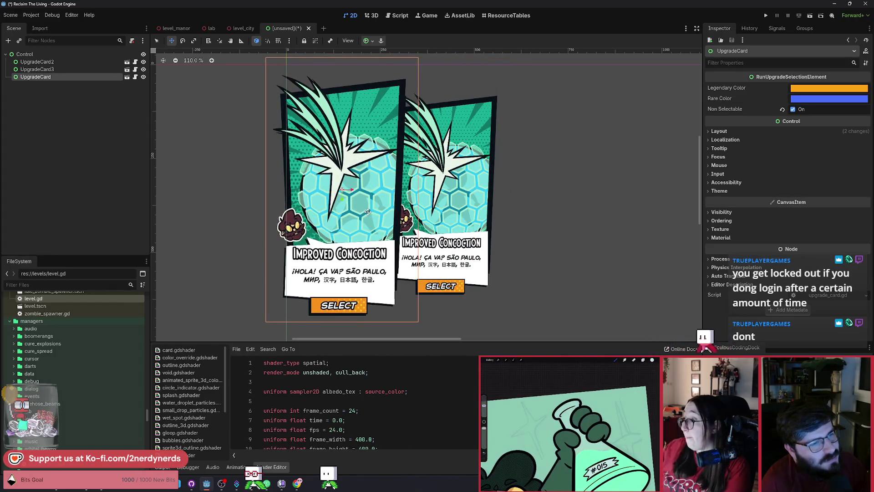
right_click(368, 212)
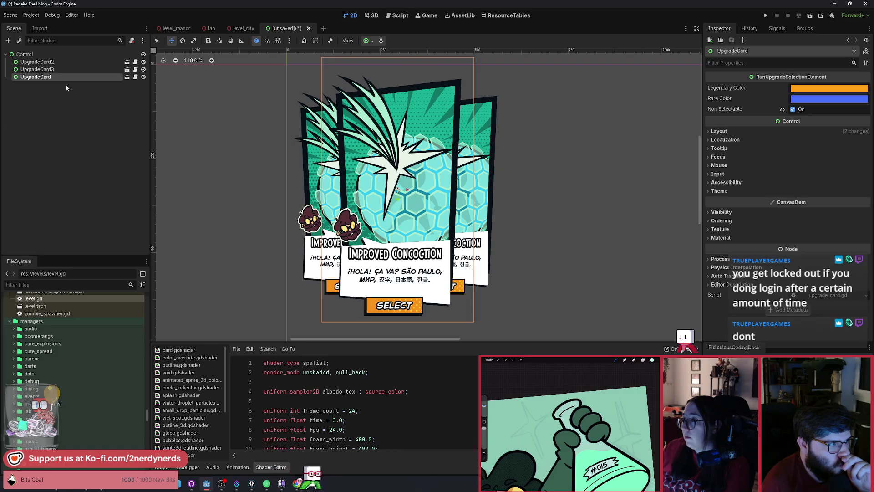
- Rename the root Control node to CardSelection in the Scene dock
double_click(29, 54)
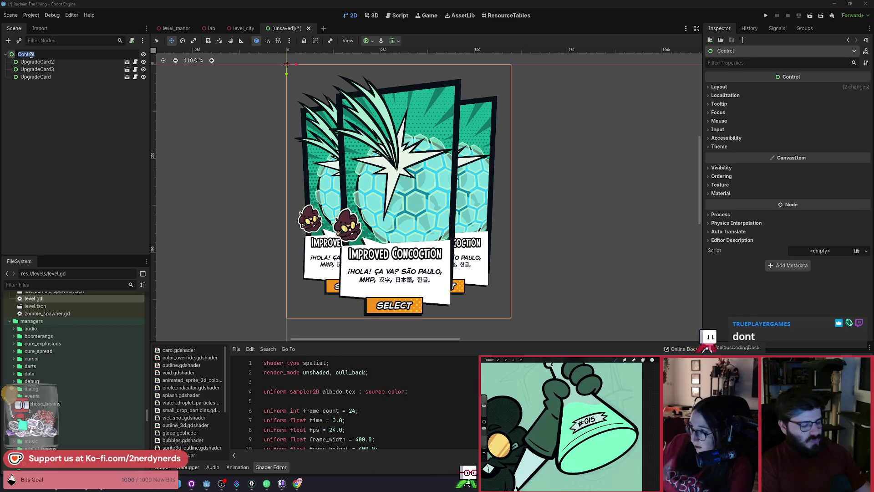
type("CardSelectio")
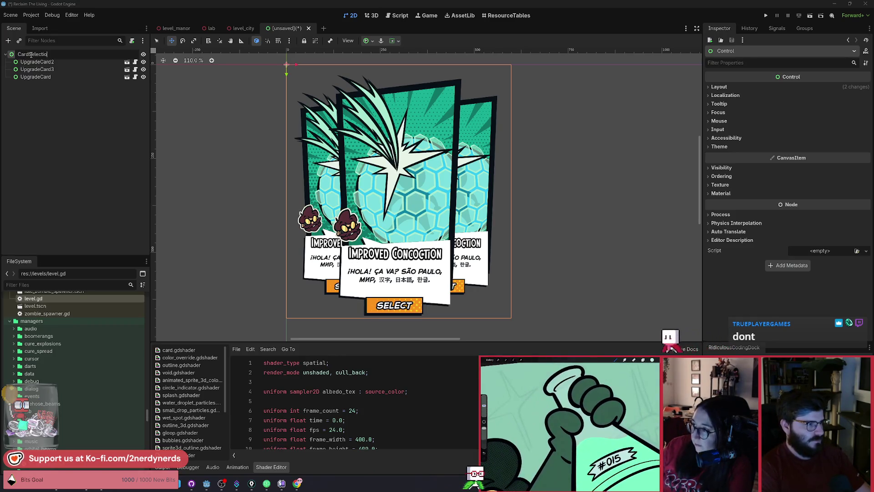
type("n")
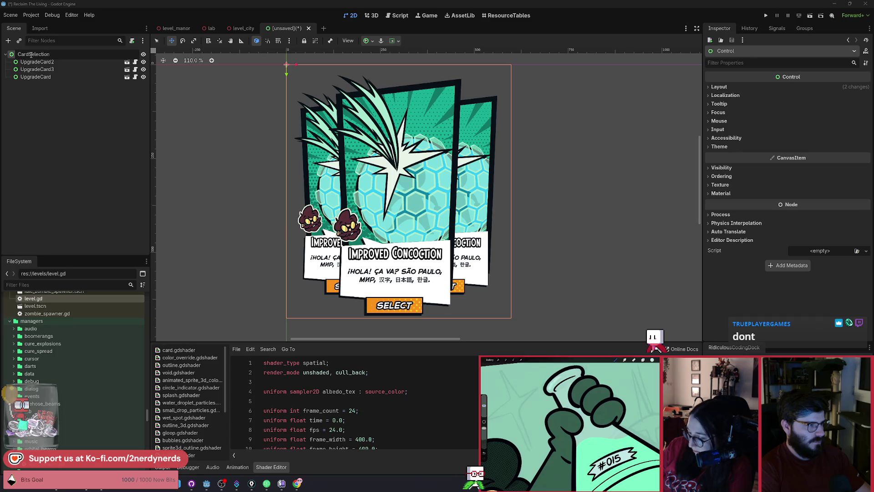
key("Escape")
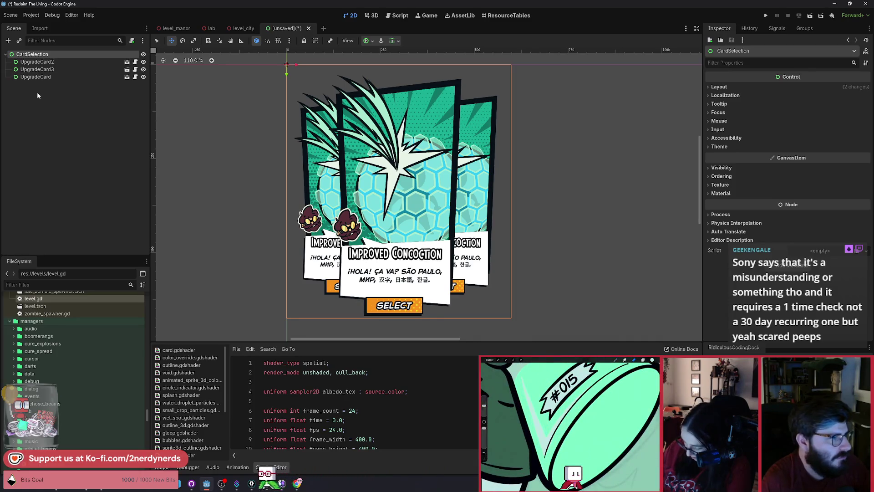
left_click(41, 55)
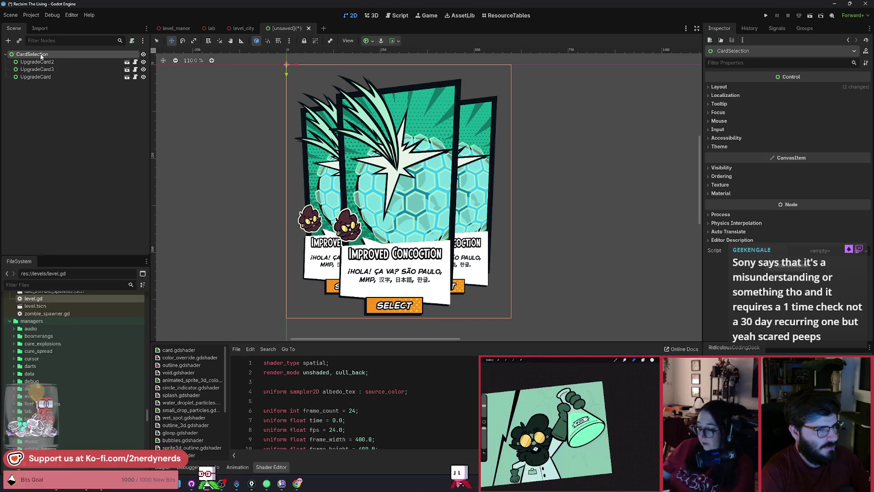
key("ctrl+a")
- Create a Control child named CardContainer and expand its Layout and Transform properties
type("c")
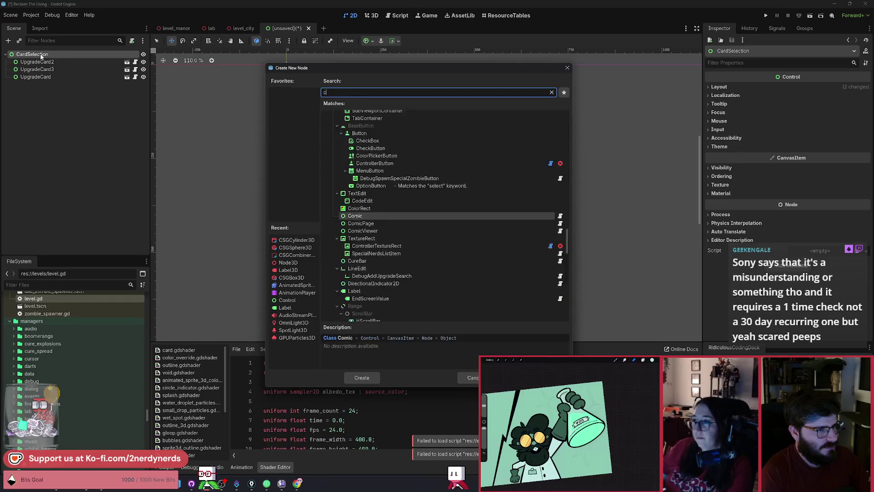
type("ontrol")
key("Return")
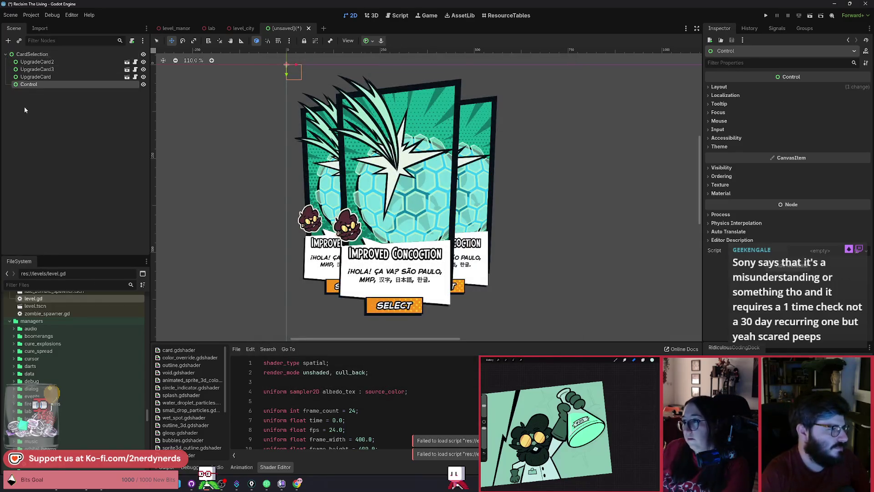
double_click(37, 86)
type("dC")
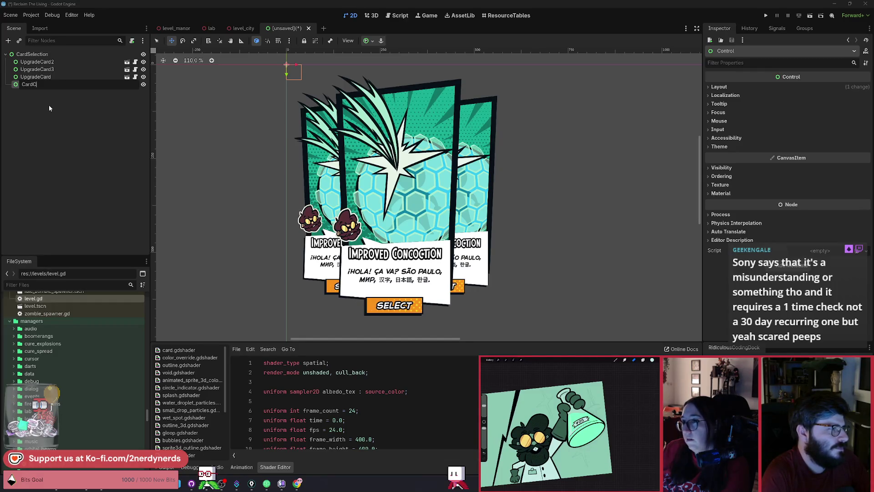
type("e")
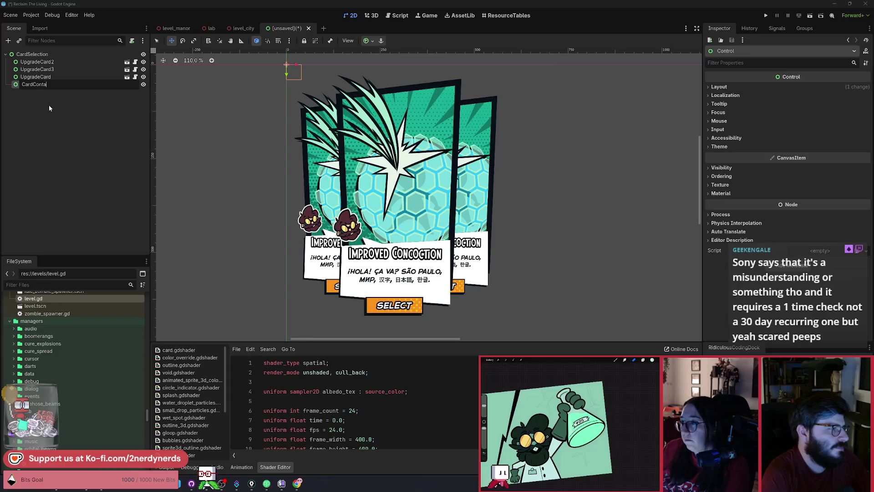
type("iner")
key("Return")
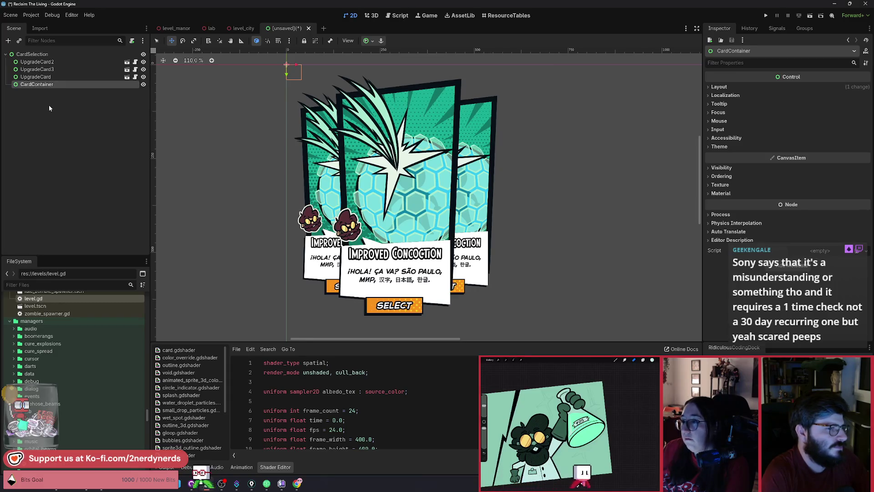
left_click(729, 88)
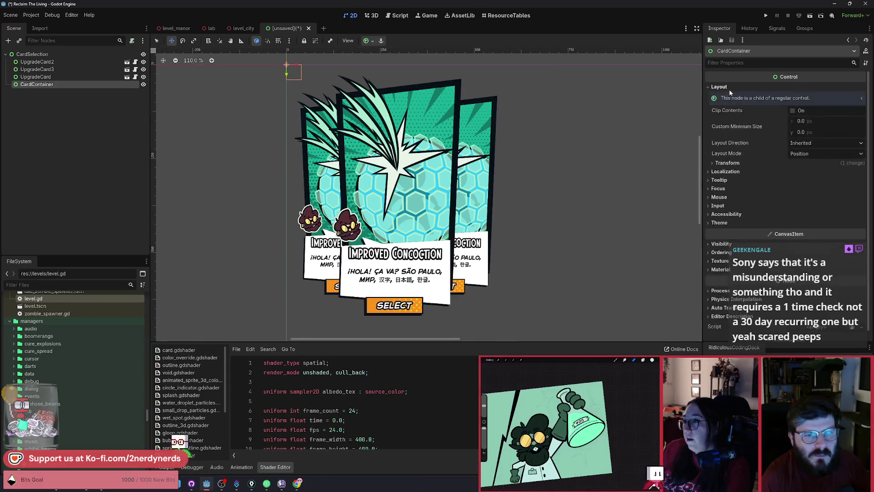
left_click(728, 163)
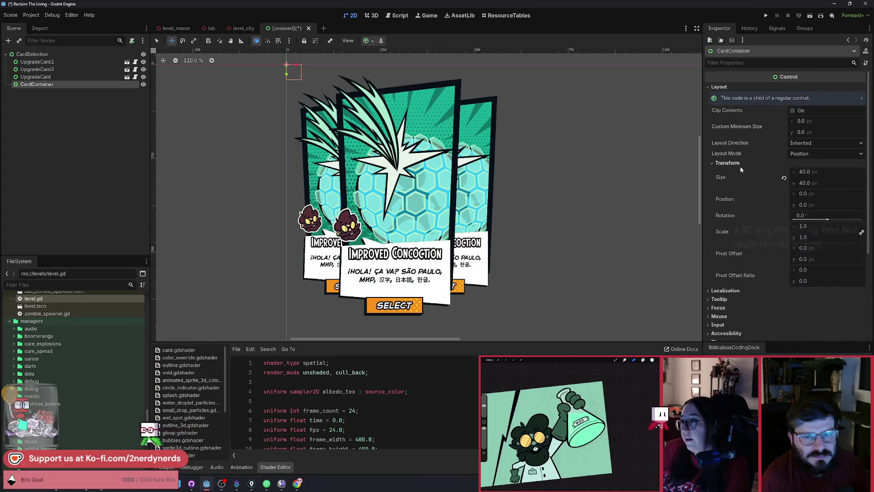
- Reset CardContainer's size to 0×0 and save as card_selection.tscn in a new res://ui/card_selection folder
left_click(784, 178)
key("ctrl+s")
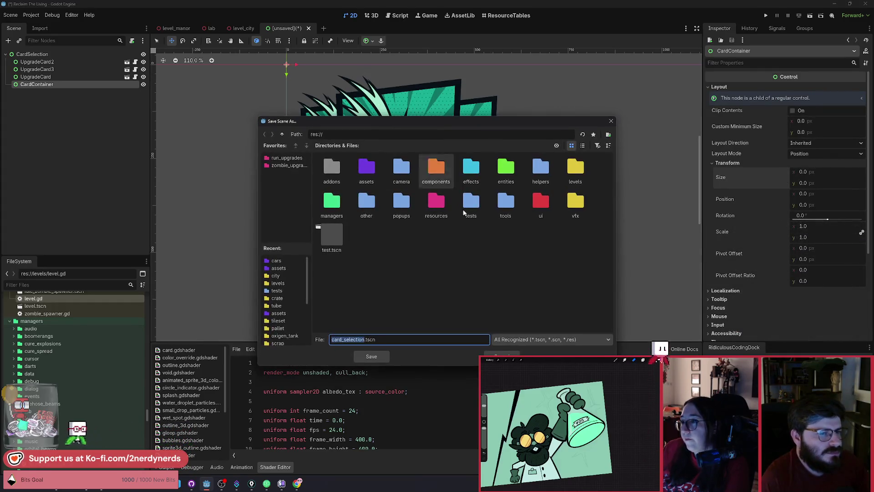
double_click(537, 206)
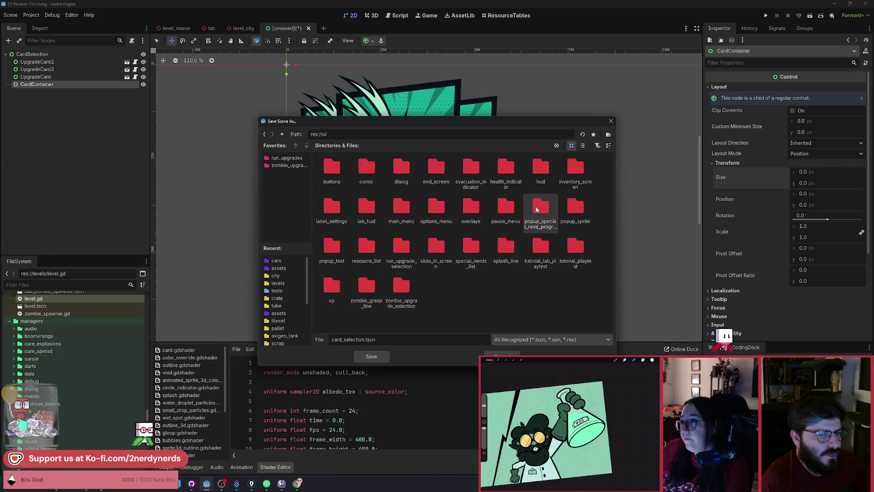
right_click(465, 294)
left_click(499, 299)
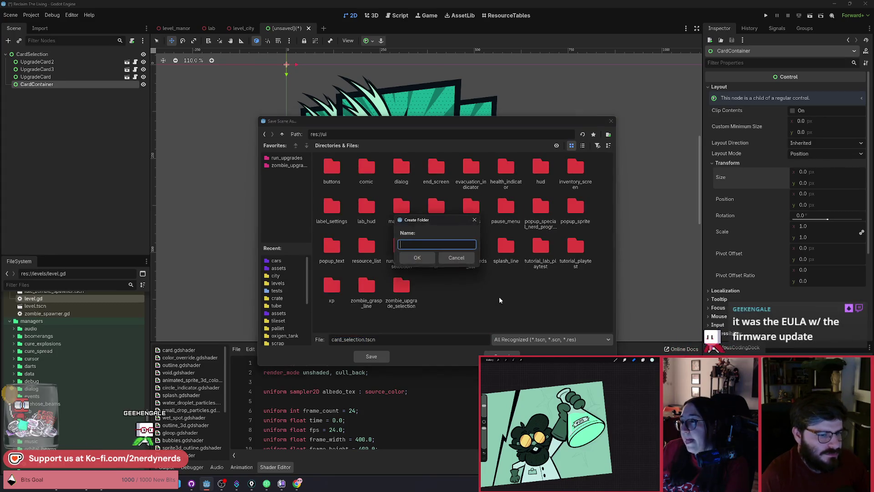
type("card_selecti")
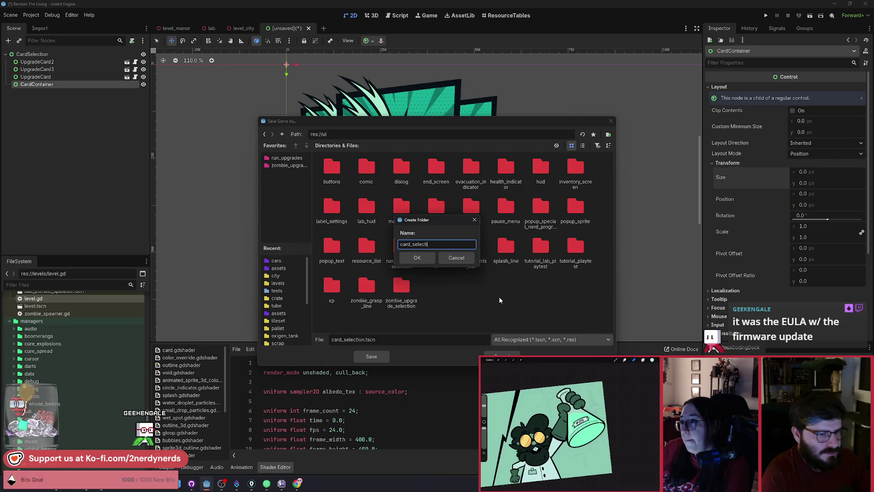
type("on")
key("Return")
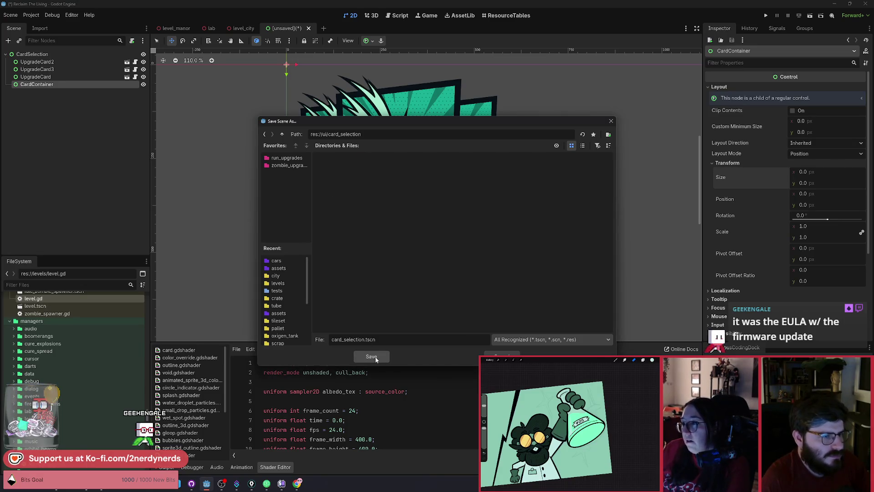
left_click(376, 357)
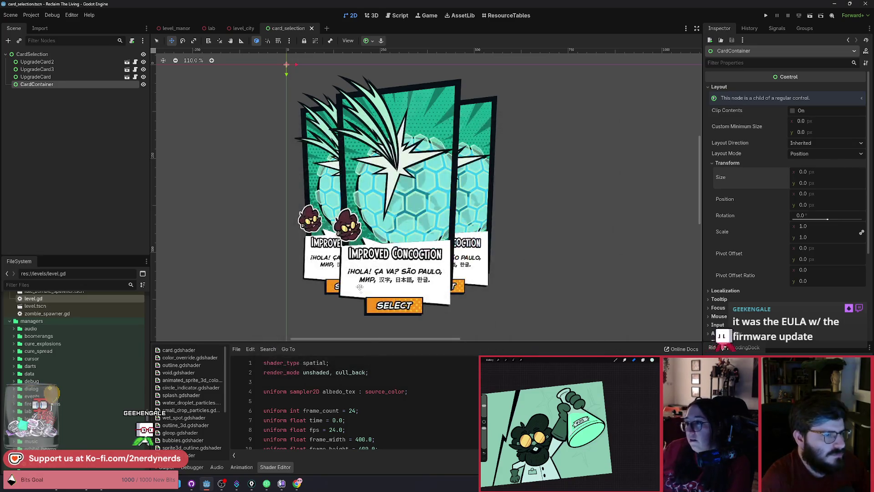
- Center-anchor CardContainer, move UpgradeCard inside it, and center-anchor the card too
left_click(366, 40)
left_click(382, 79)
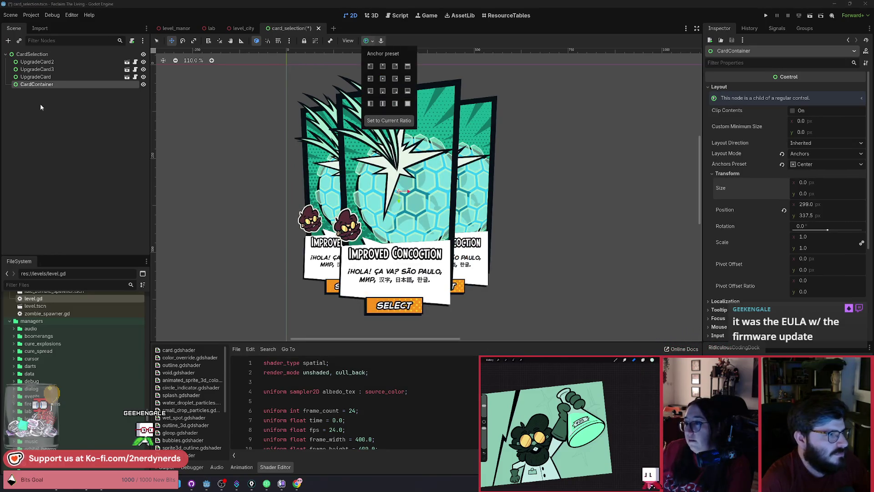
left_click(36, 76)
left_click_drag(36, 76, 51, 87)
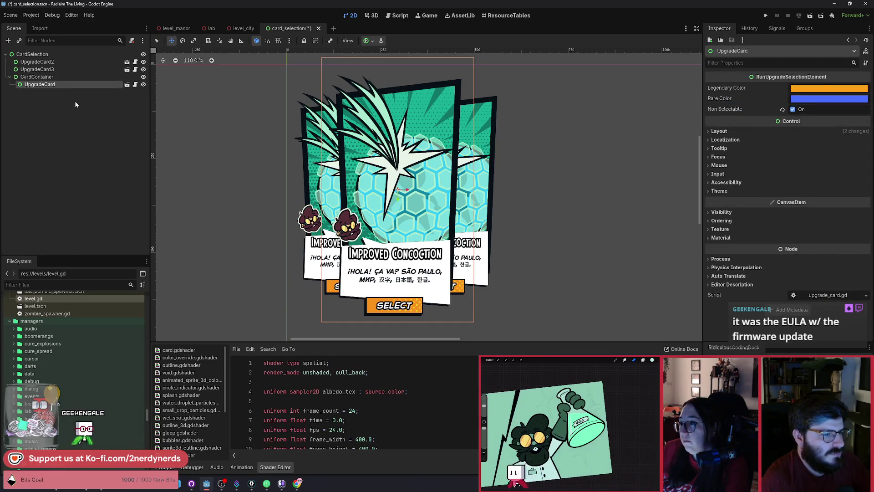
key("ctrl+s")
left_click(365, 41)
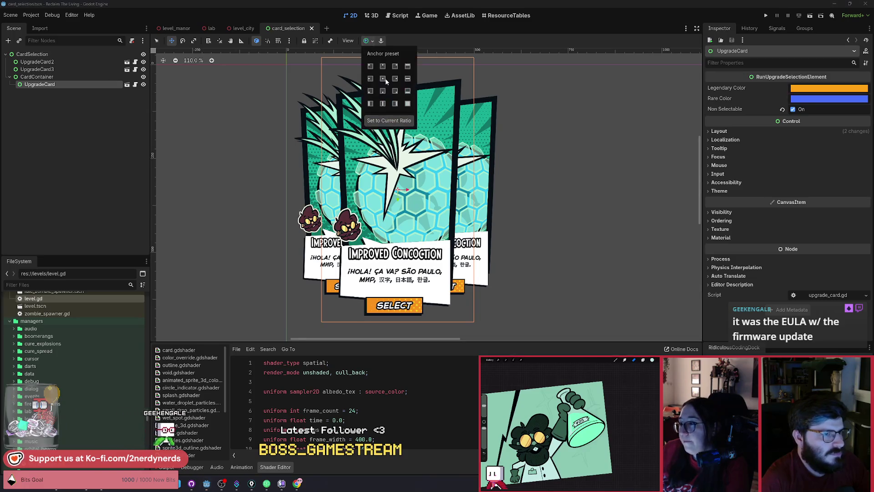
left_click(383, 79)
left_click(57, 113)
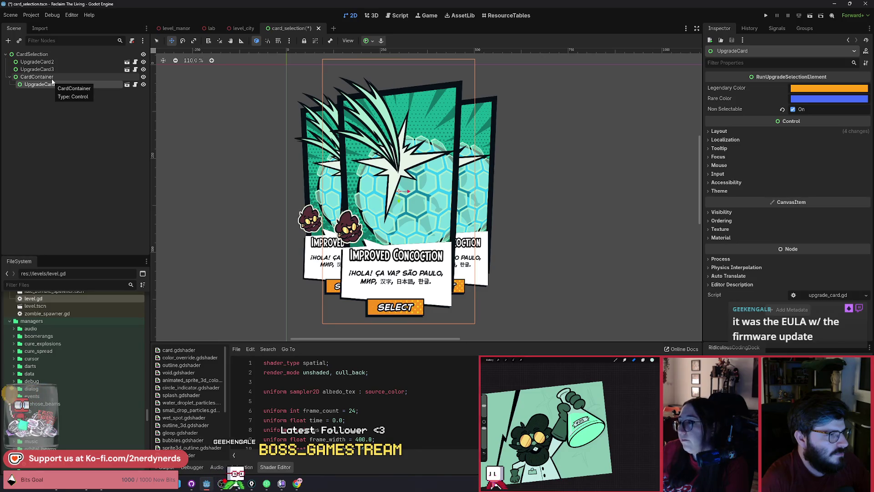
- Duplicate CardContainer with its card, then delete UpgradeCard2 and UpgradeCard3
left_click(53, 78)
key("ctrl+d")
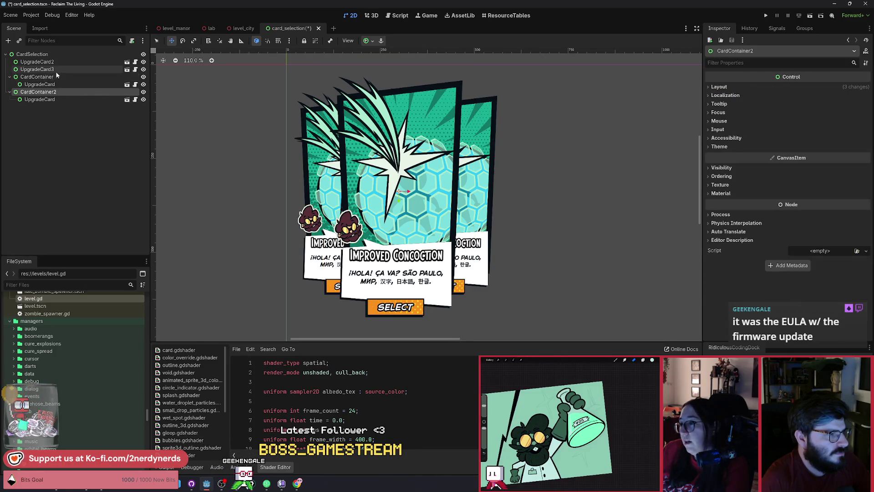
left_click(56, 64)
left_click(57, 71, "shift")
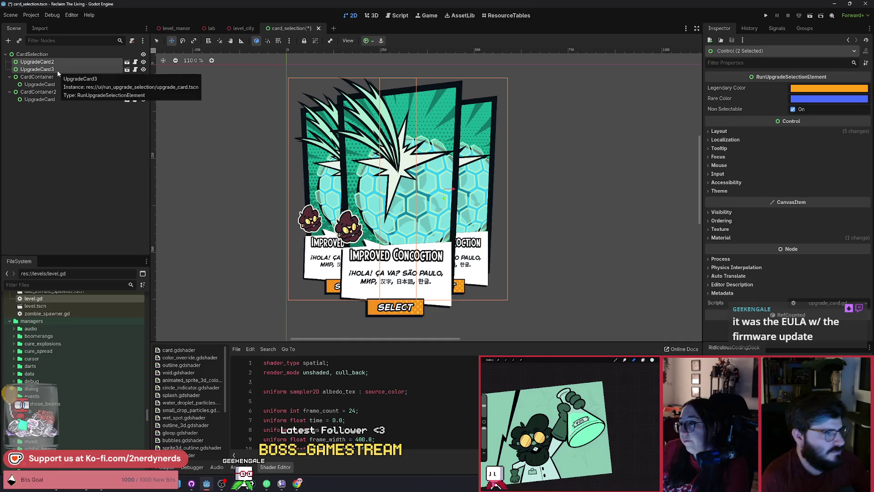
key("Delete")
key("Return")
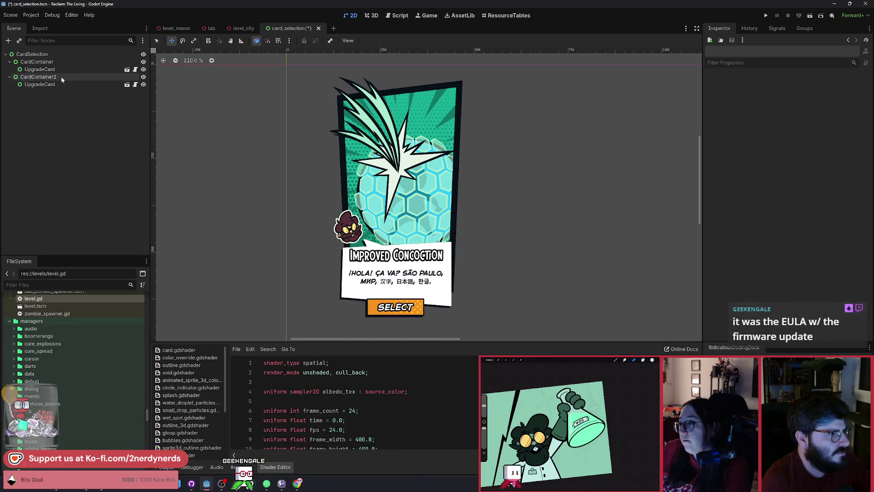
- Move CardContainer2 left of the original card and reorder it to draw behind
left_click(61, 78)
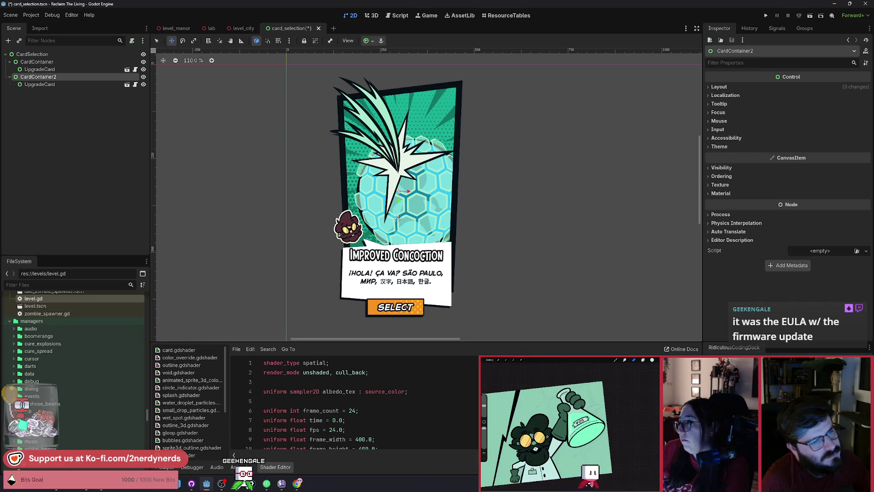
mouse_move(399, 218)
left_mouse_down()
mouse_move(355, 213)
mouse_move(367, 214)
left_mouse_up()
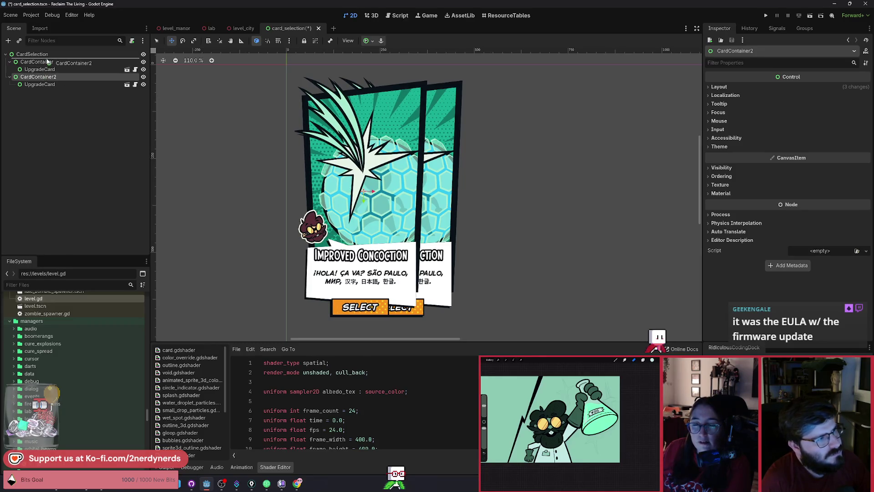
left_click_drag(47, 62, 54, 65)
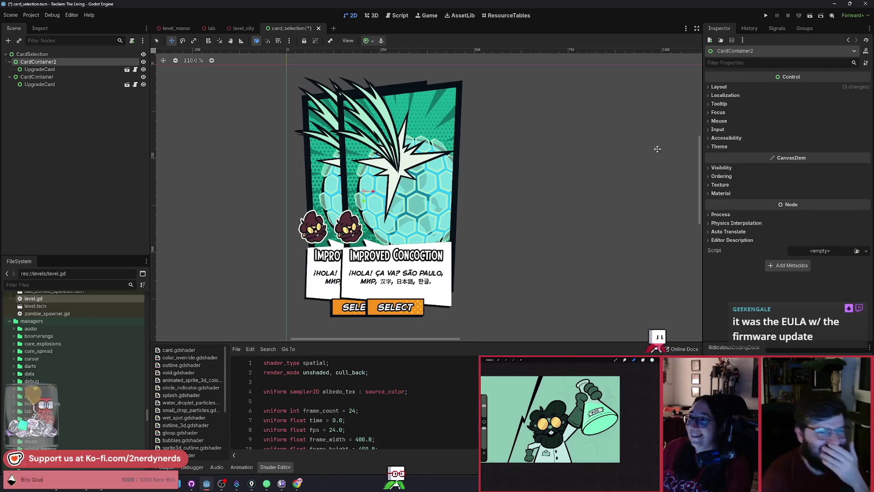
- Set CardContainer2's Transform scale to 0.8 and save the scene
left_click(720, 86)
left_click(730, 174)
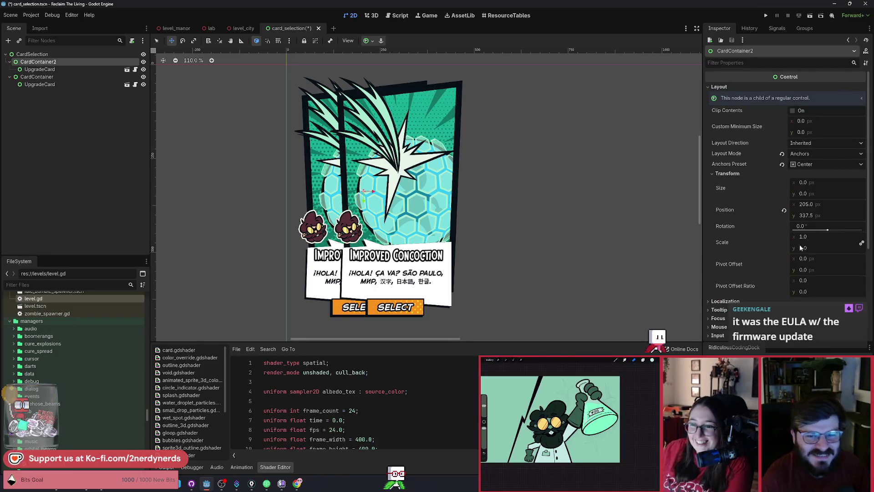
left_click_drag(807, 238, 784, 238)
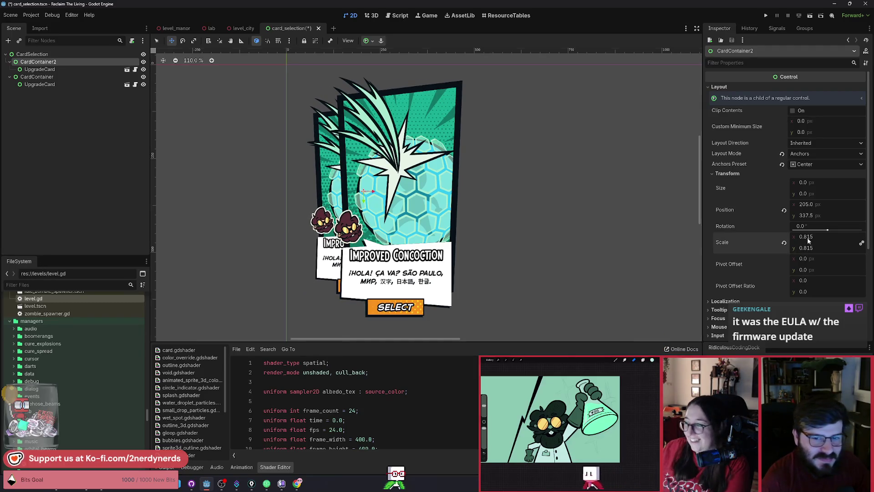
type("0.8")
key("Return")
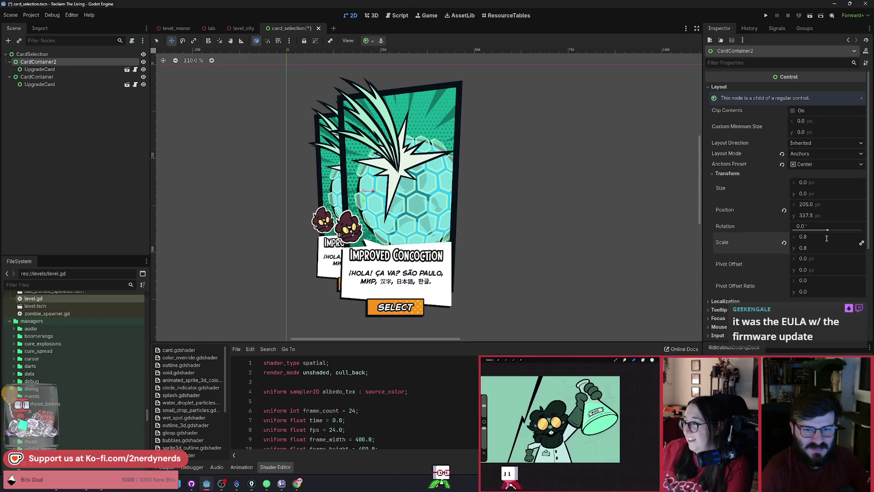
key("ctrl+s")
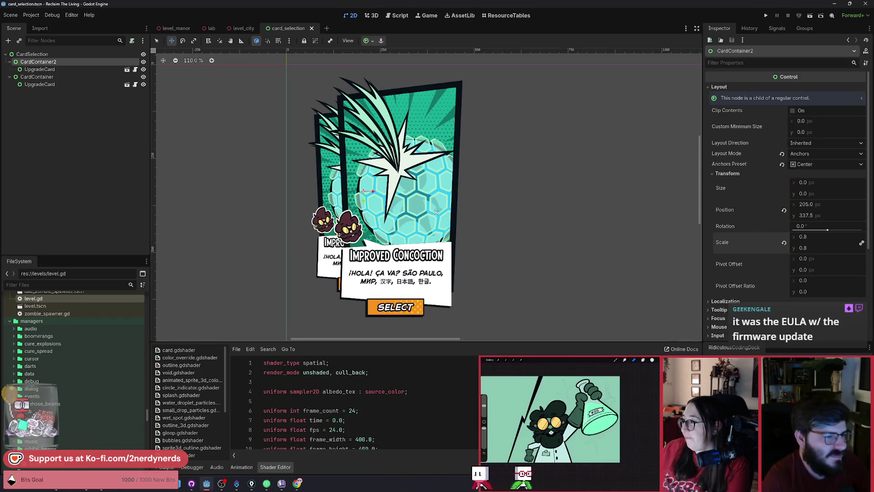
- Nudge the back card further left, save, and duplicate its container for a third card
left_click_drag(361, 236, 354, 236)
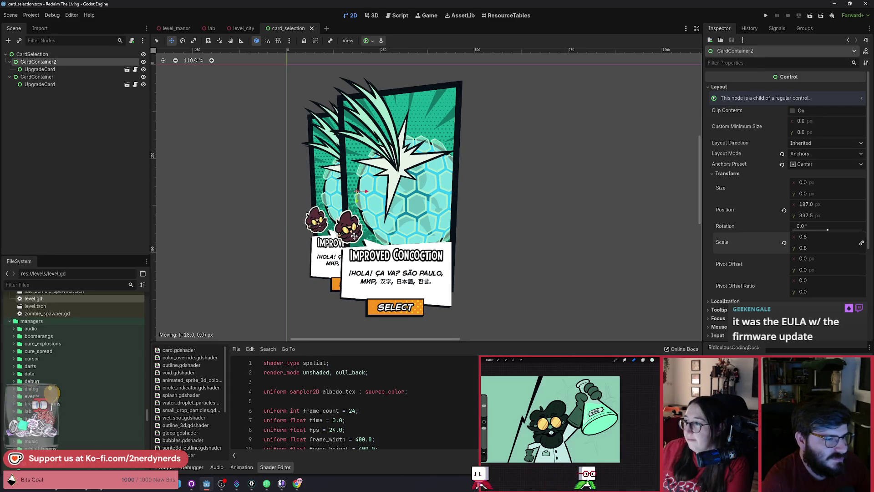
key("ctrl+s")
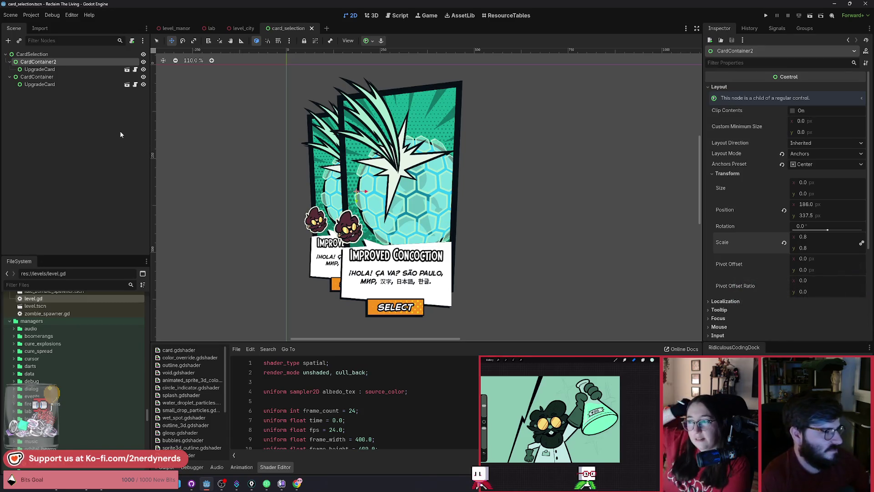
key("ctrl+d")
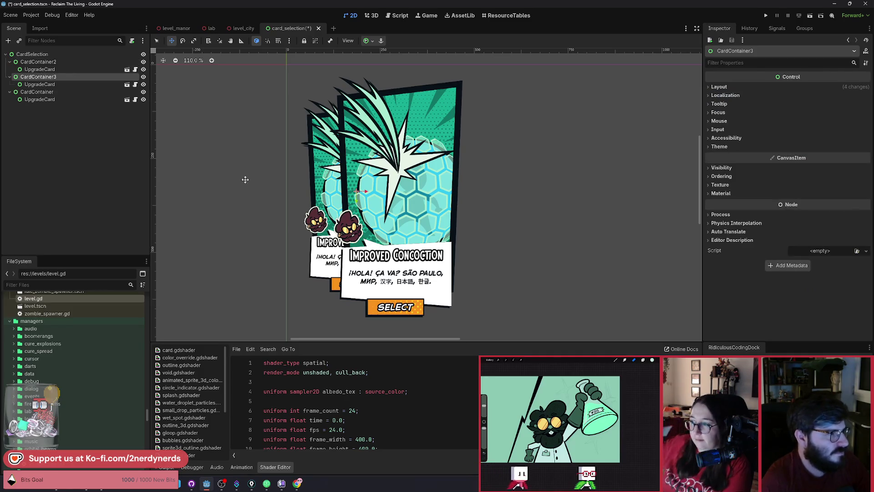
- Move CardContainer3 about 220 px right so it peeks behind the front card, and save
mouse_move(328, 236)
left_mouse_down()
mouse_move(464, 236)
mouse_move(421, 240)
left_mouse_up()
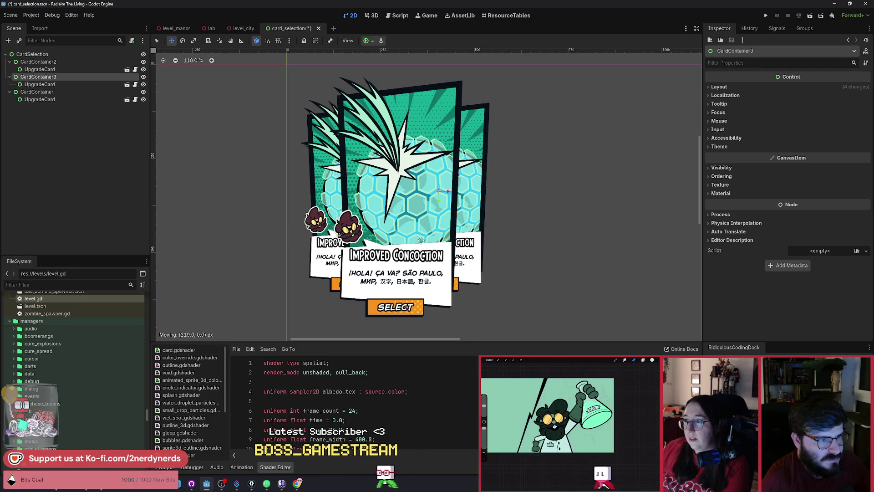
key("ctrl+s")
key("q")
- Check the UpgradeCard nodes and run the current card selection scene
left_click(561, 258)
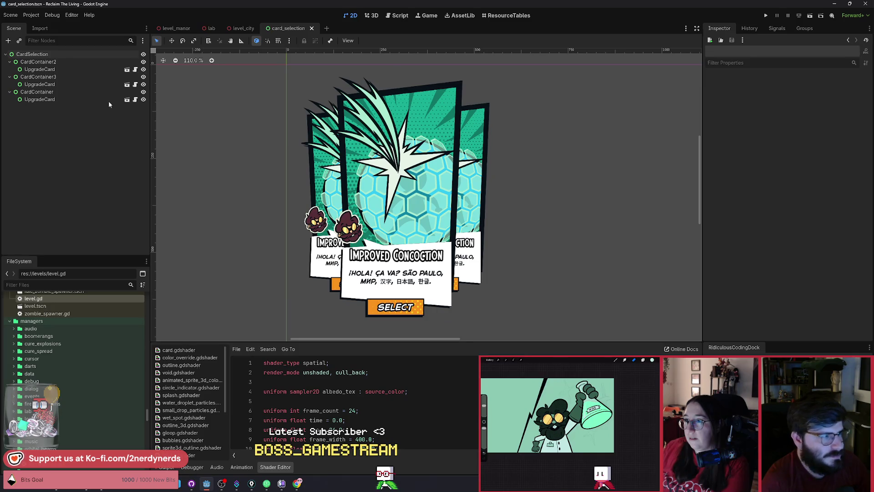
left_click(119, 70)
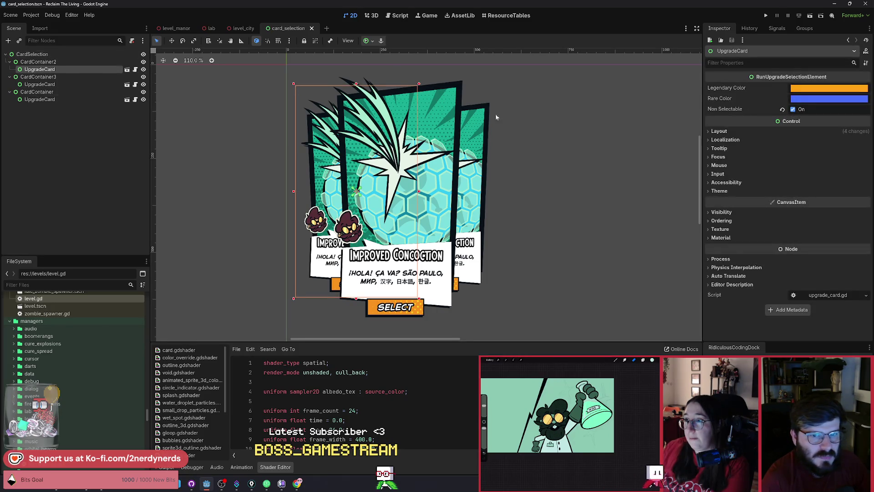
left_click(65, 100)
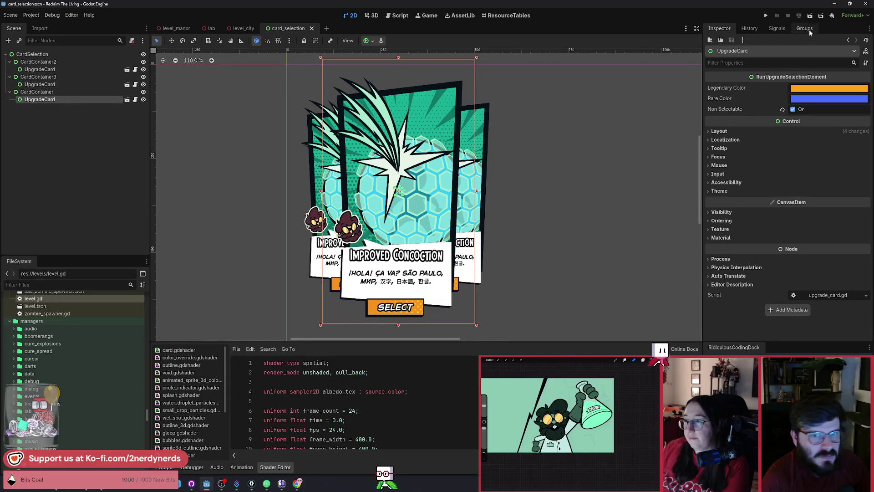
left_click(810, 15)
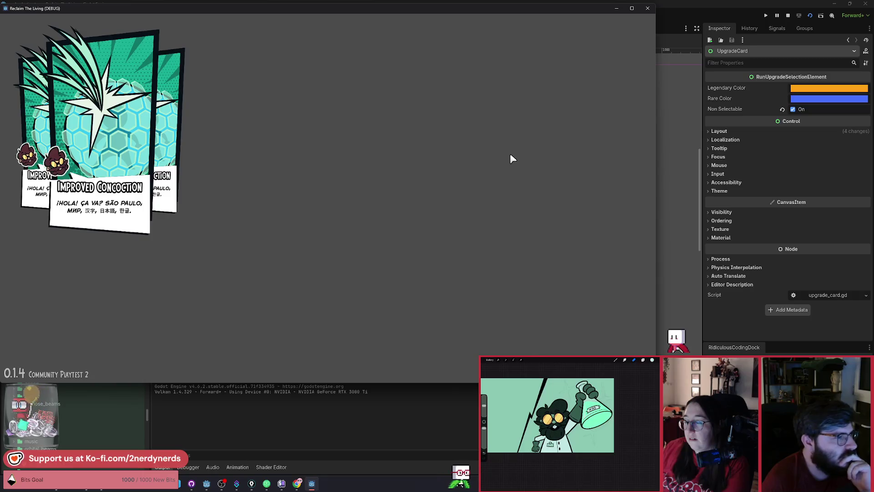
- Maximize the running game window to review the three stacked upgrade cards
left_click(632, 8)
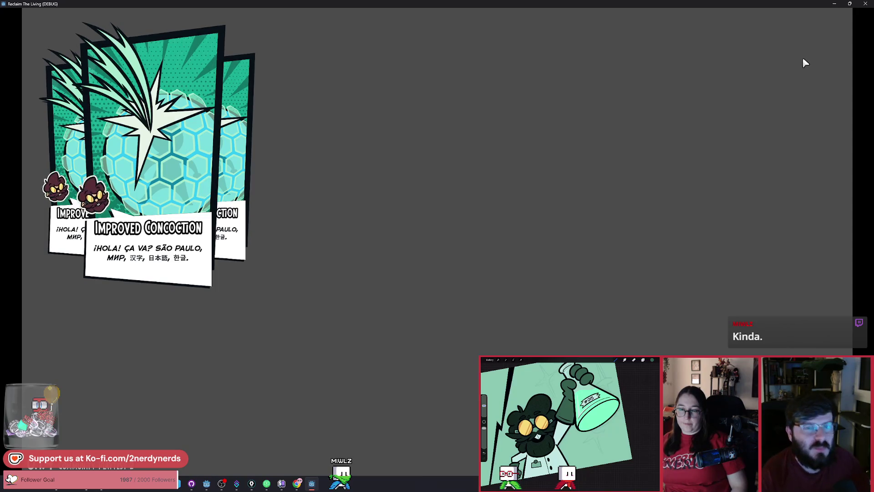
- Set CardSelection's Pivot Offset Ratio to 0.5/0.5 and save the scene
key("alt+Tab")
left_click(55, 65)
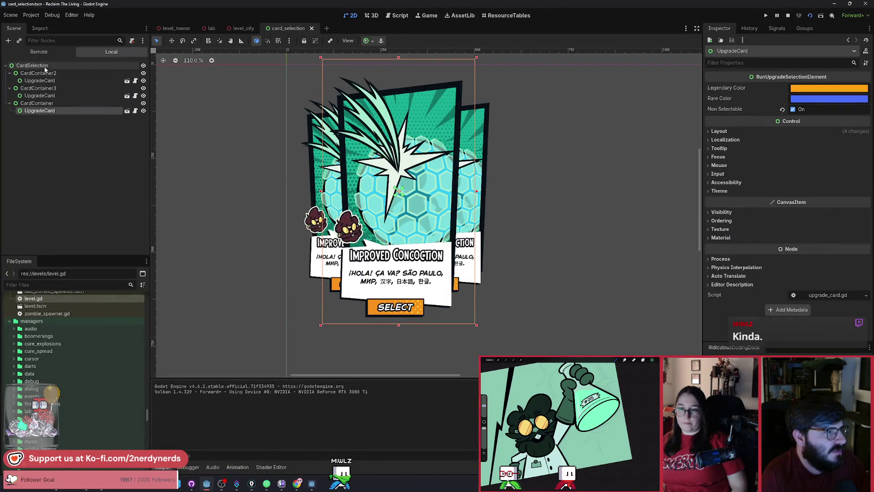
left_click(720, 87)
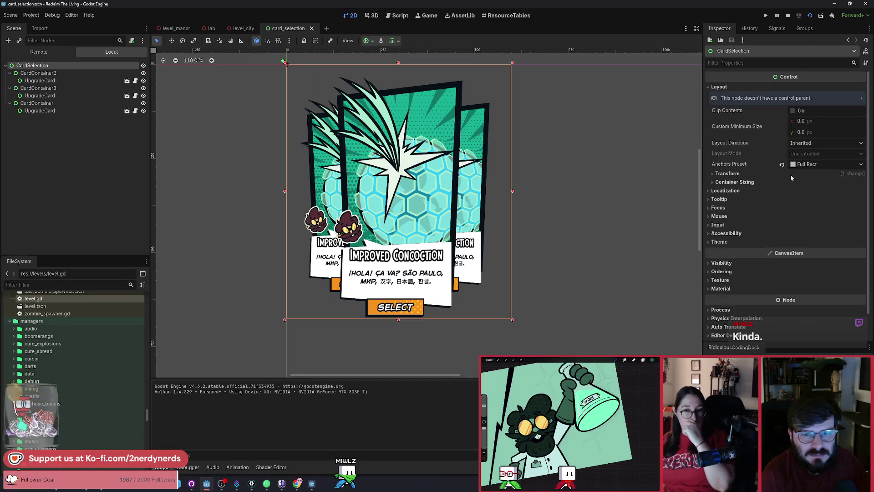
left_click(735, 169)
scroll(780, 225, "down", 1)
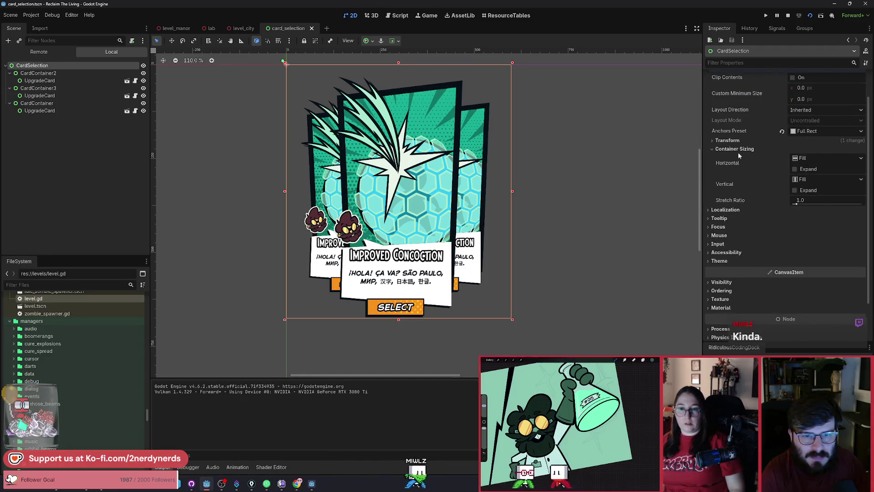
left_click(728, 141)
scroll(774, 252, "down", 1)
left_click(818, 212)
type("0.5")
key("Return")
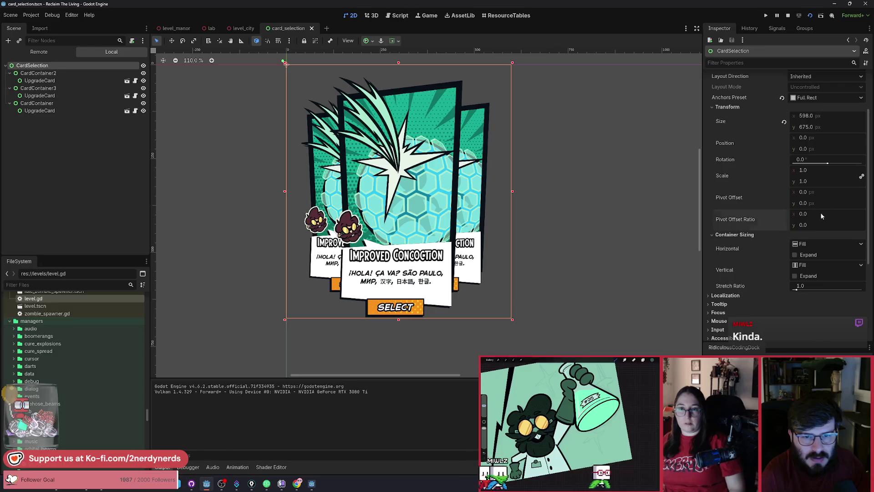
left_click(812, 225)
type("0.5")
key("Return")
key("ctrl+s")
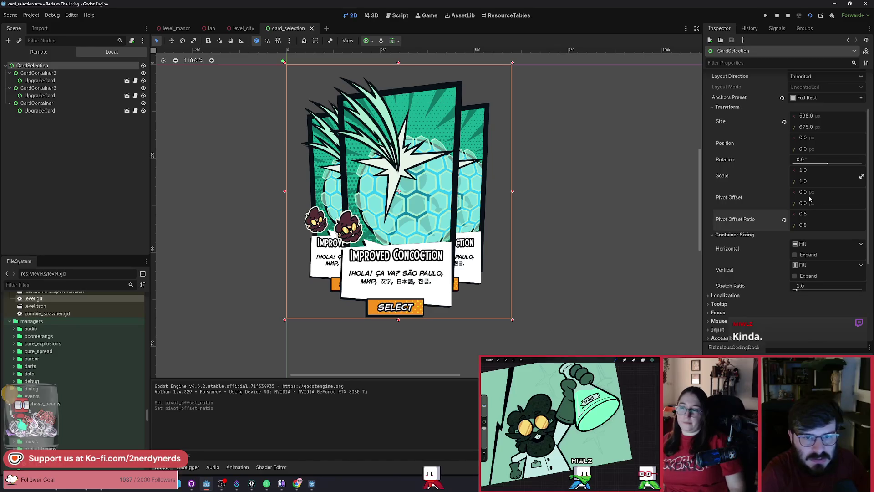
- Scale CardSelection to 0.8 and relaunch the scene with F6
left_click(815, 171)
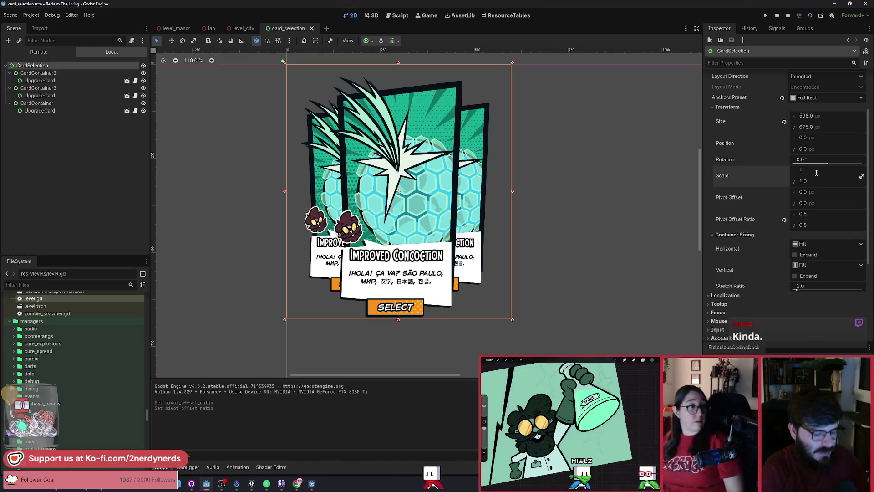
type(".")
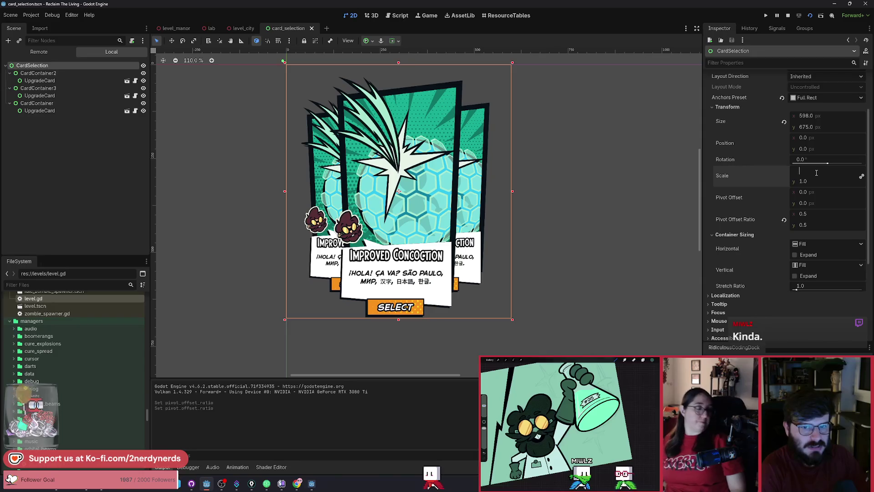
type("8")
key("Return")
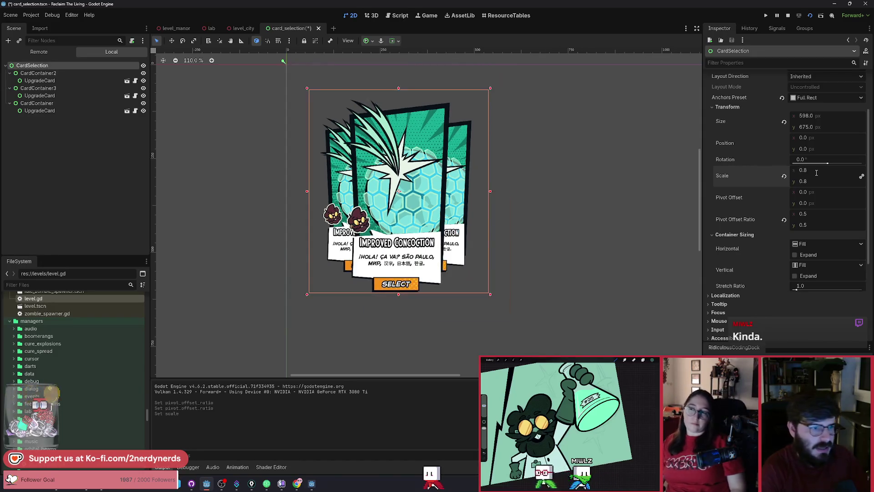
key("ctrl+a")
key("Escape")
key("F6")
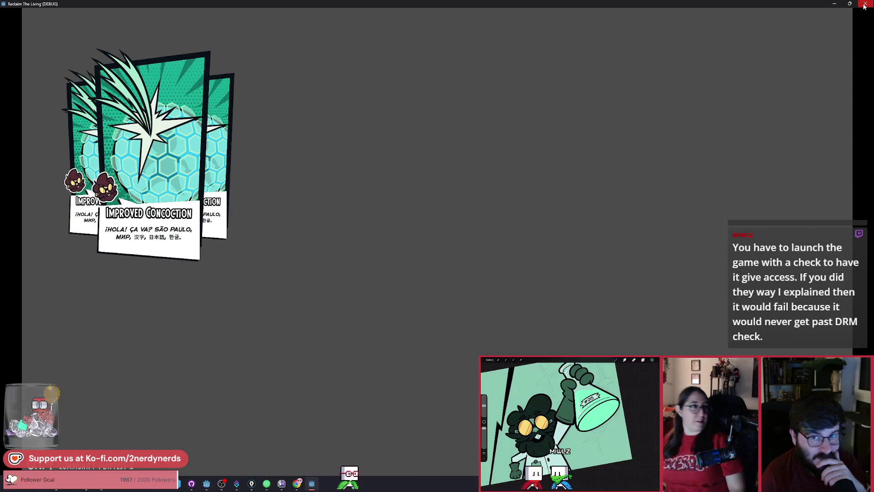
- Close the Reclaim The Living debug window and return to the card_selection scene editor
left_click(864, 6)
left_click(548, 192)
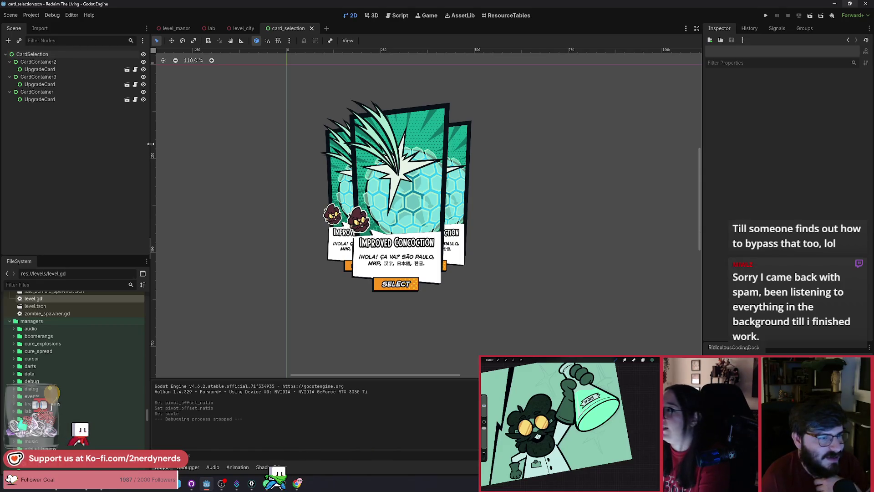
- Reset the CardSelection root's scale from 0.8 to 1.0 and save card_selection.tscn
left_click(31, 54)
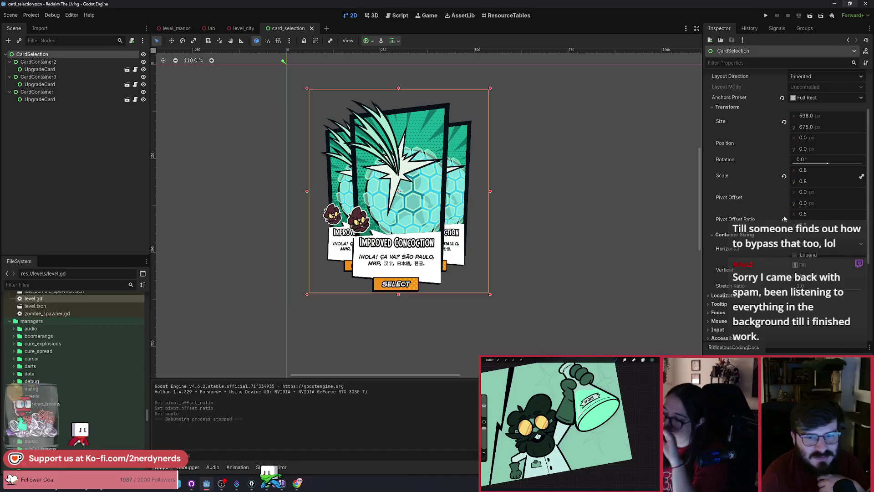
left_click(785, 178)
key("ctrl+s")
- Collapse the three CardContainer nodes and run the card selection scene
left_click(10, 62)
left_click(10, 70)
left_click(9, 77)
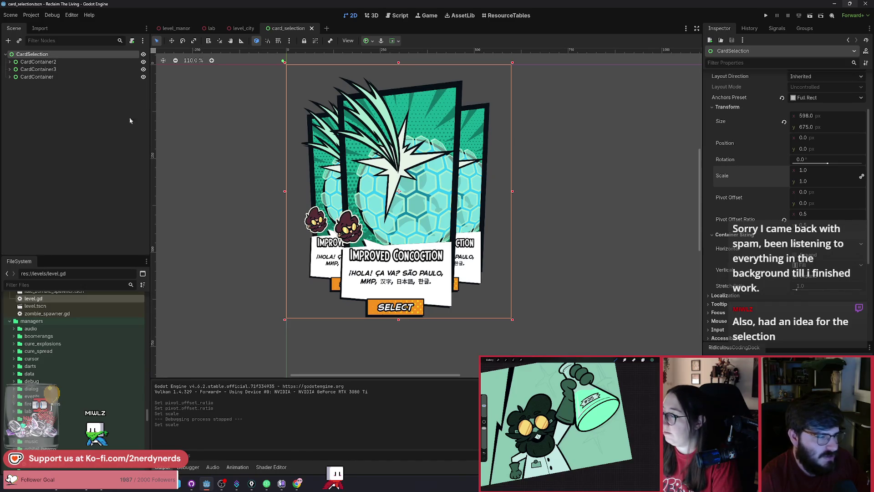
left_click(811, 16)
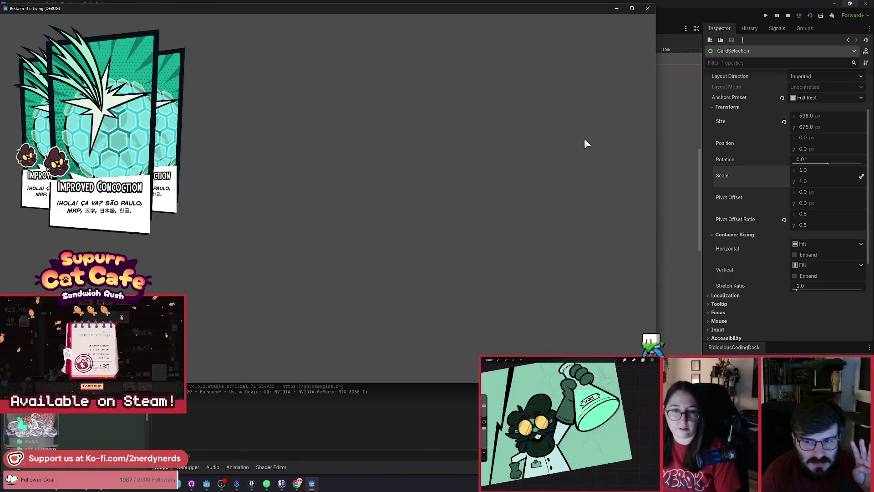
- Close the game preview window after checking the full-size upgrade cards
left_click(647, 8)
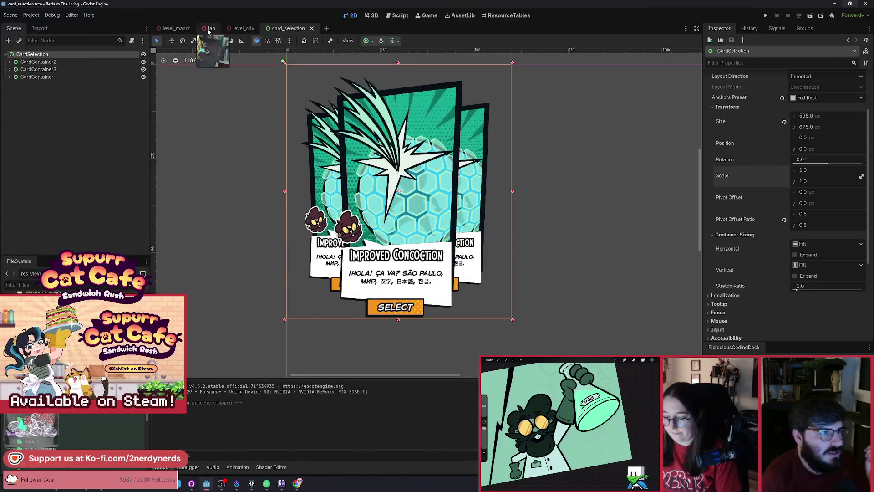
- Switch to the lab.tscn level and clear the Player selection
left_click(209, 28)
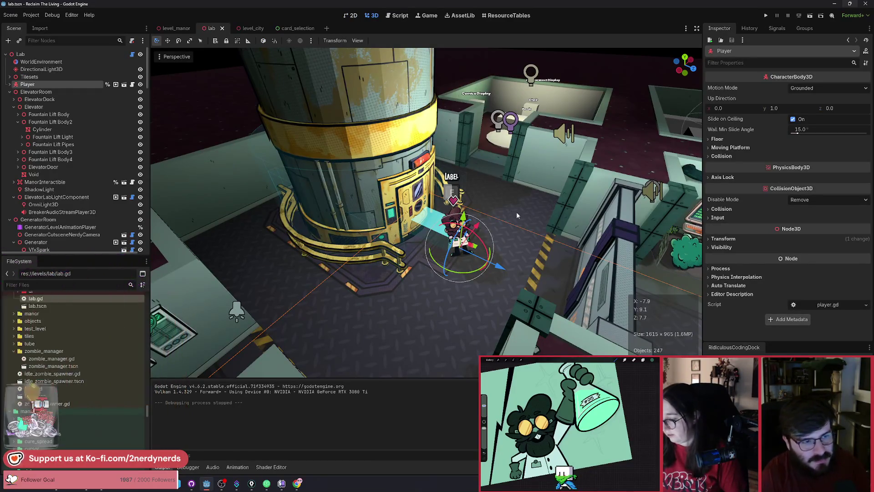
left_click(528, 212)
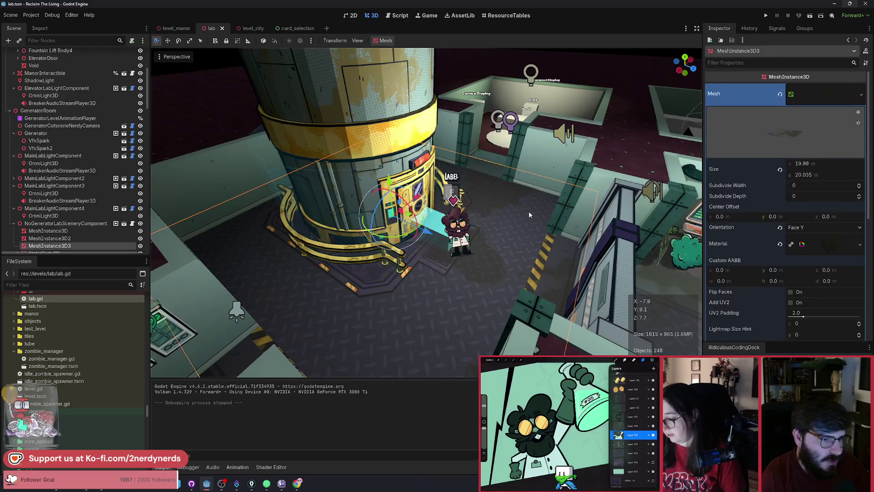
scroll(528, 213, "down", 3)
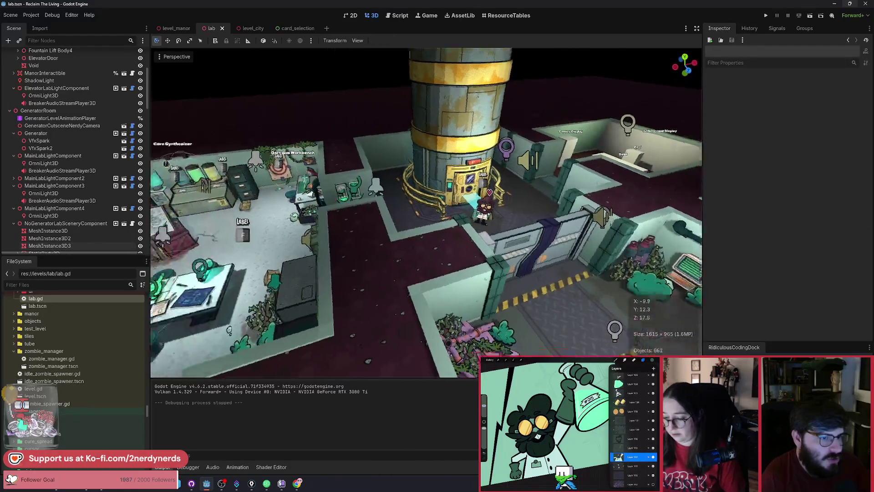
- Fly the 3D camera past the left workbenches to settle over the Chemistry Station
key("w")
key("a")
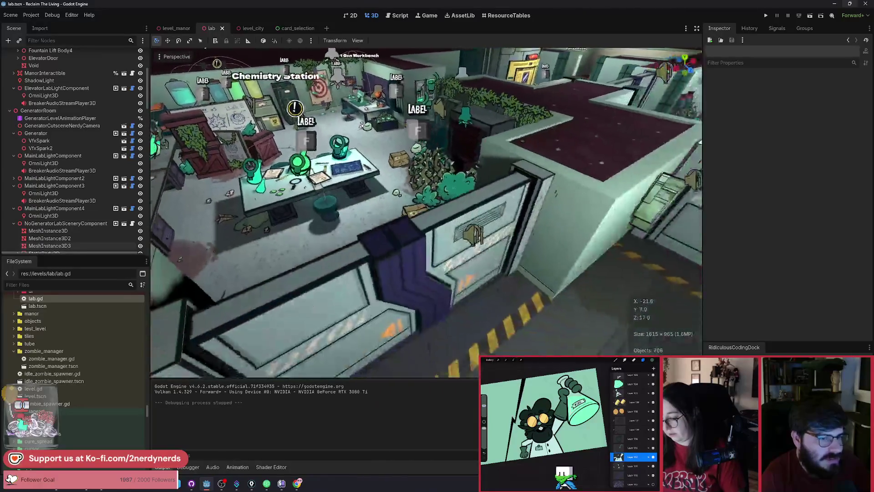
key("w")
key("s")
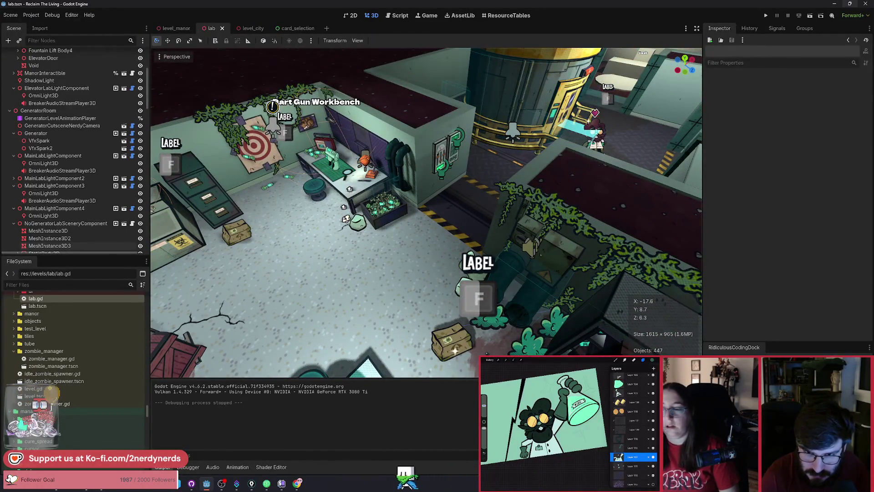
key("s")
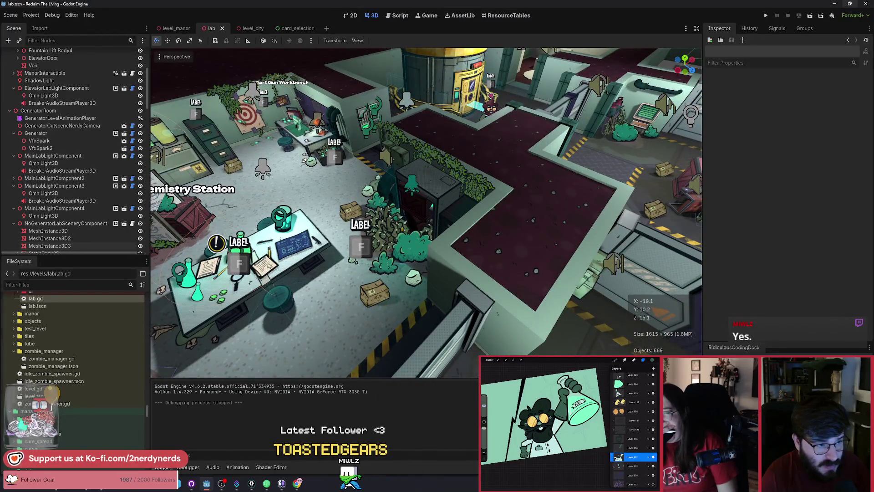
key("a")
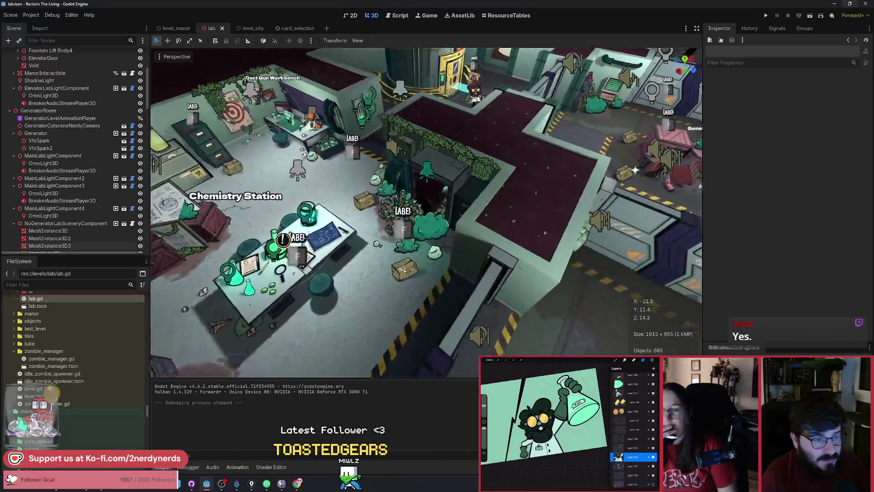
key("d")
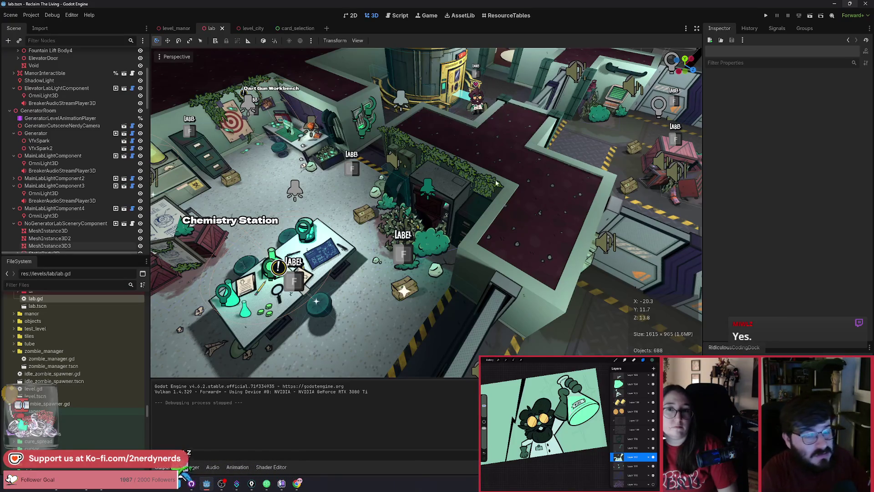
- Zoom in and out around the Chemistry Station, generator and Comics Display
scroll(539, 223, "up", 3)
scroll(426, 213, "up", 5)
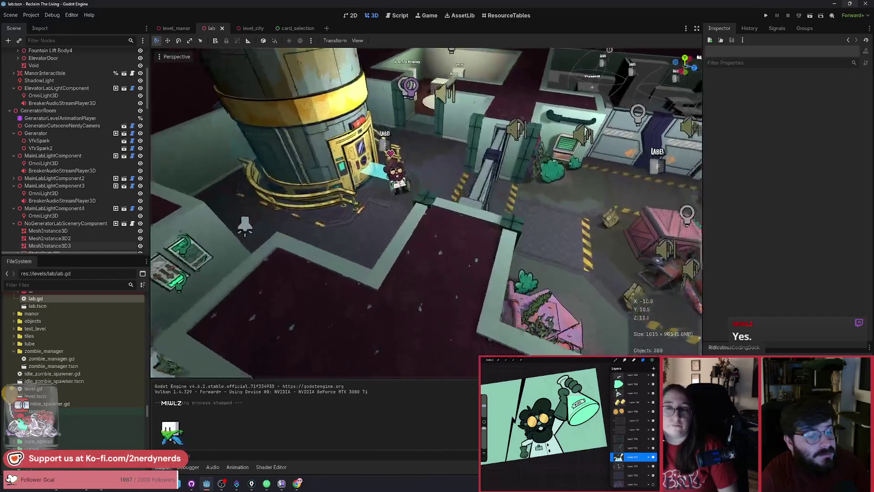
scroll(426, 214, "up", 3)
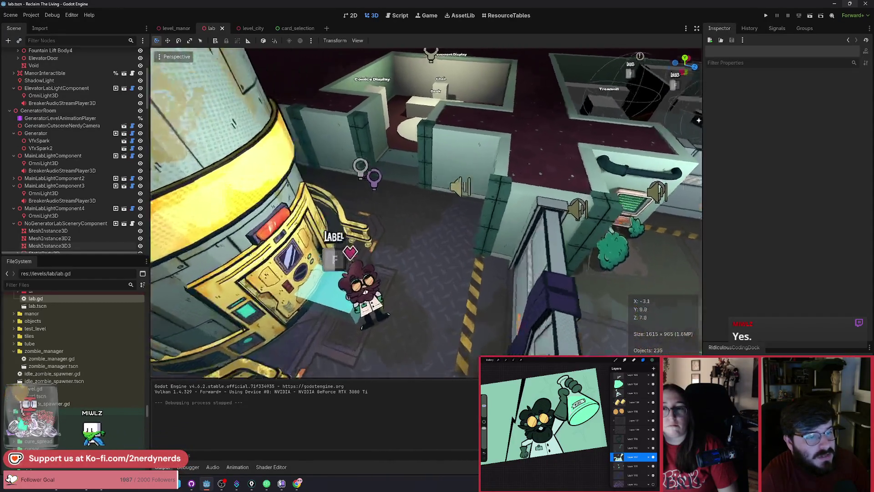
scroll(492, 181, "up", 3)
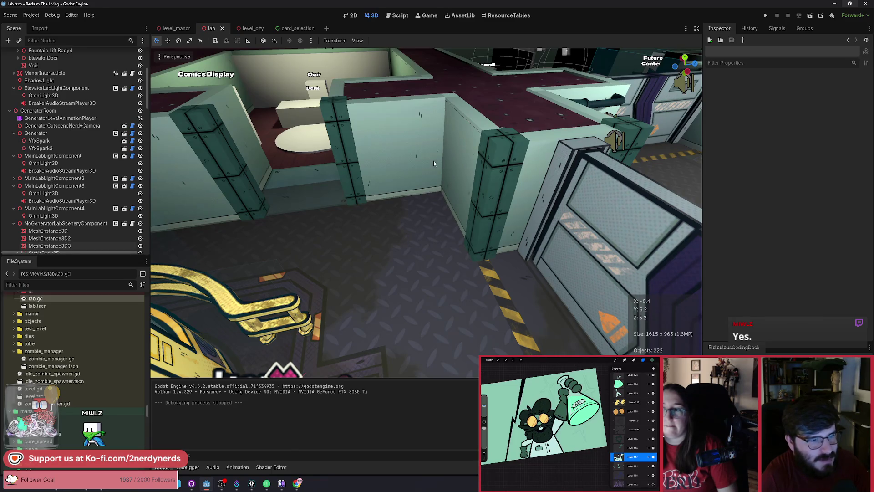
scroll(380, 147, "down", 3)
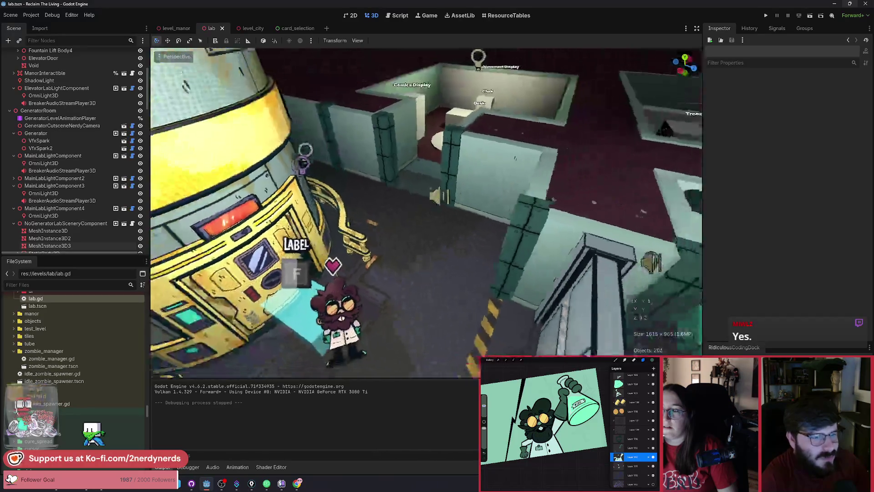
scroll(449, 224, "down", 3)
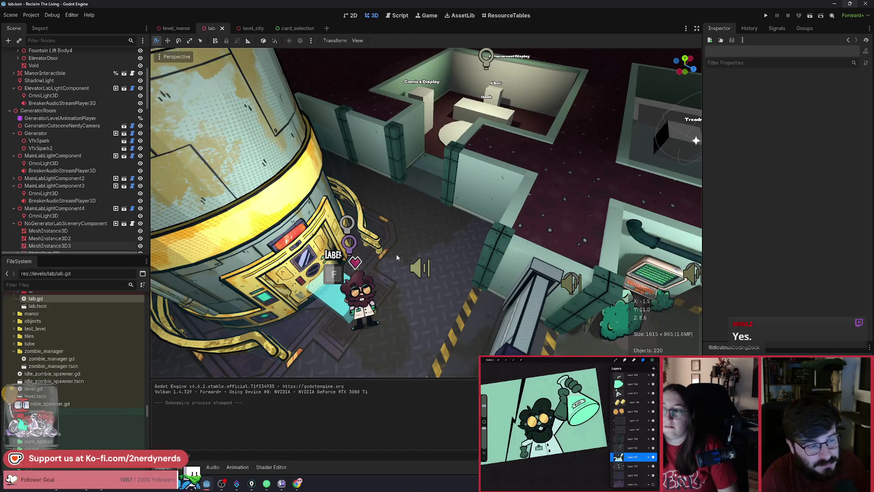
scroll(396, 253, "down", 5)
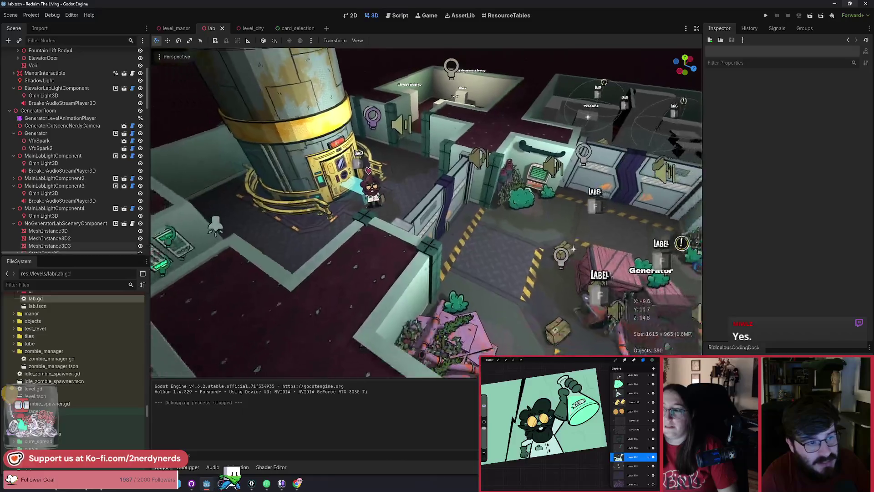
scroll(397, 255, "up", 3)
key("alt+Tab")
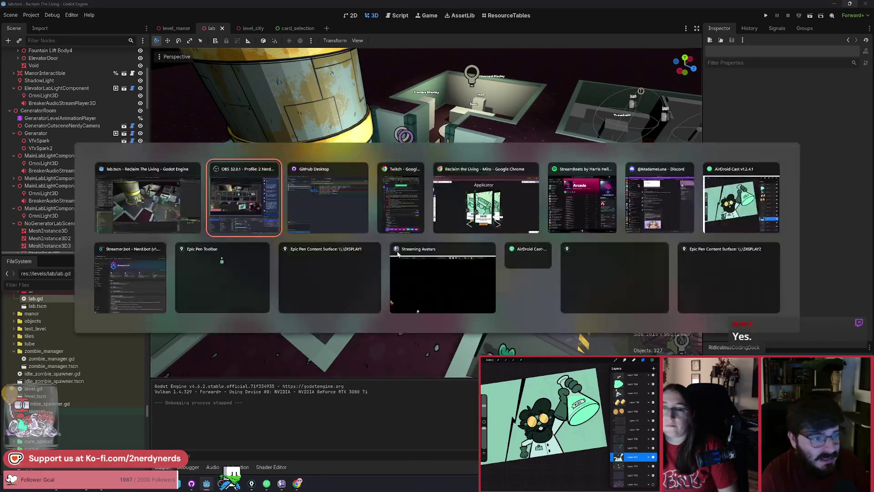
- Search the web for 'hades steam' in a new Chrome tab
key("Tab")
key("Tab")
key("Tab")
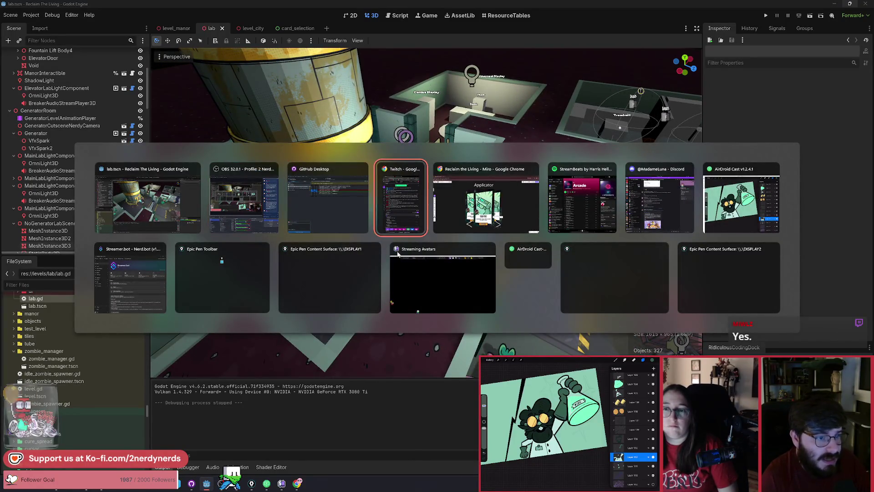
key("ctrl+t")
type("hades")
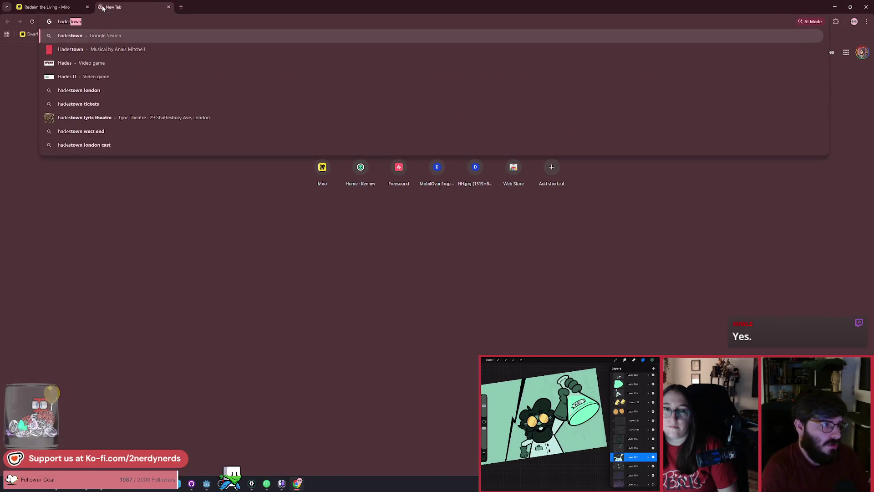
type(" steam")
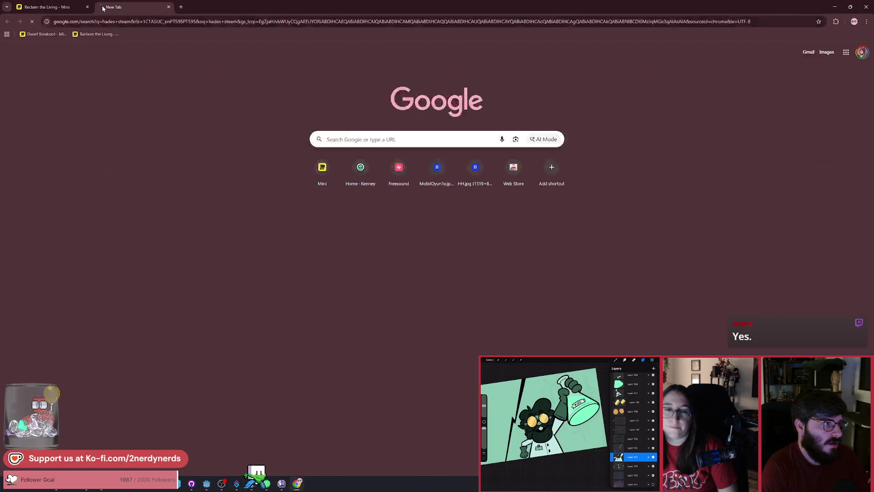
key("Return")
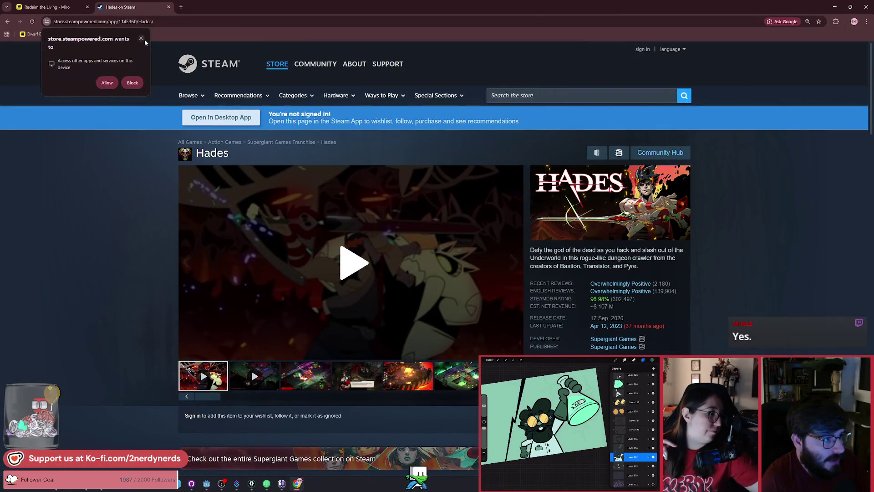
- Browse the Hades screenshot gallery, then close the Hades store page
left_click(460, 387)
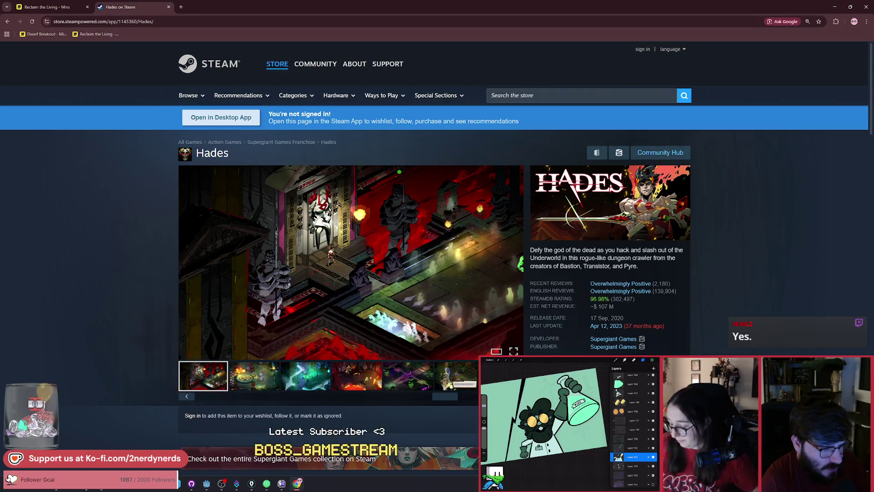
key("Right")
key("Right")
key("Right")
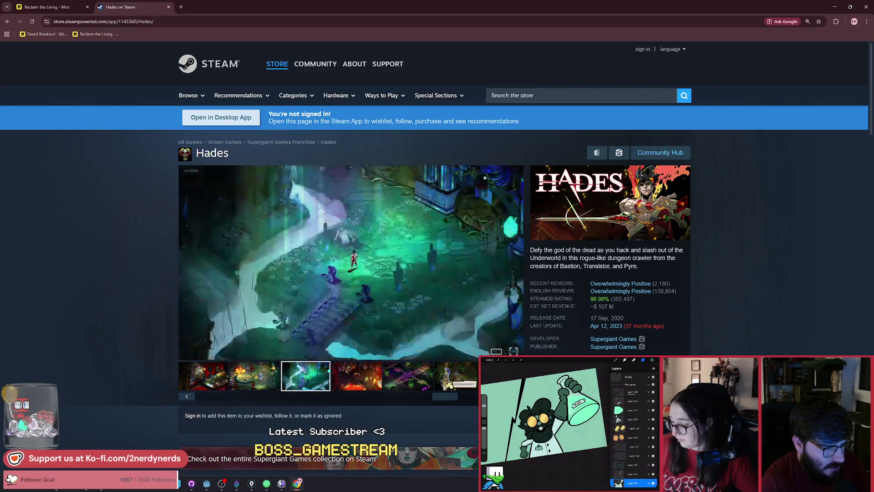
key("Right")
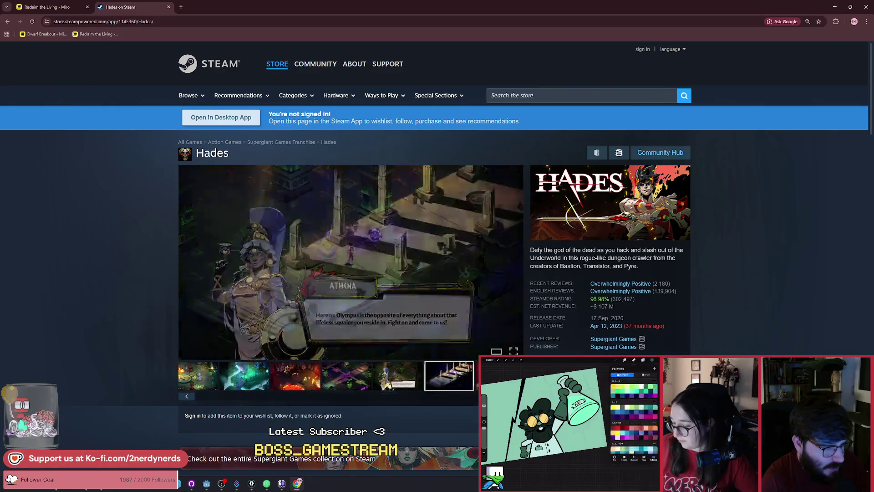
left_click_drag(378, 397, 220, 401)
left_click(168, 7)
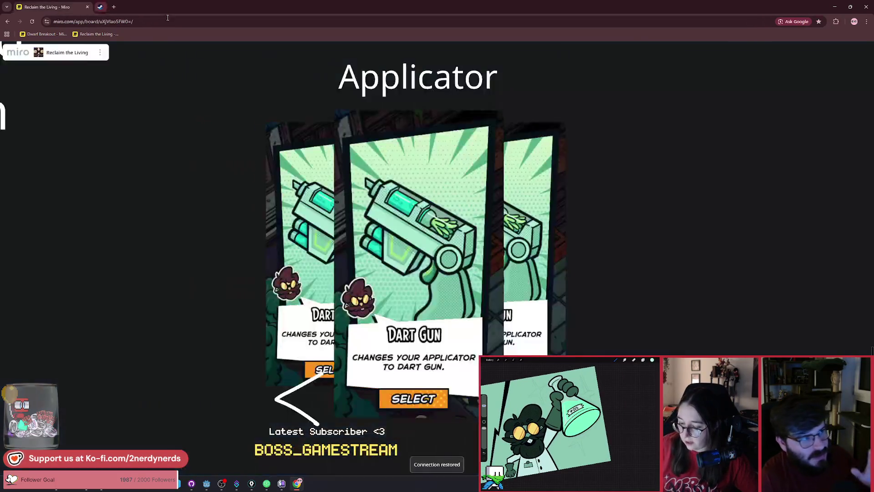
- Zoom out from the Applicator card mockups and switch to the Godot editor
scroll(376, 216, "down", 5)
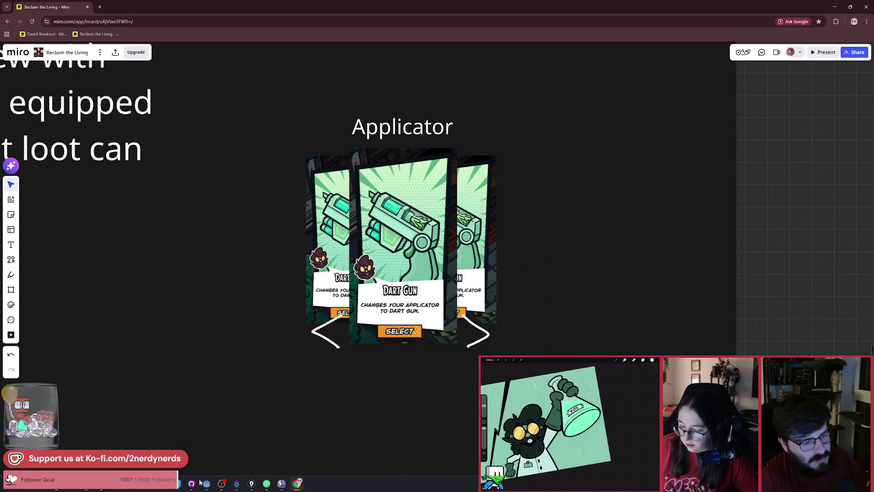
key("alt+Tab")
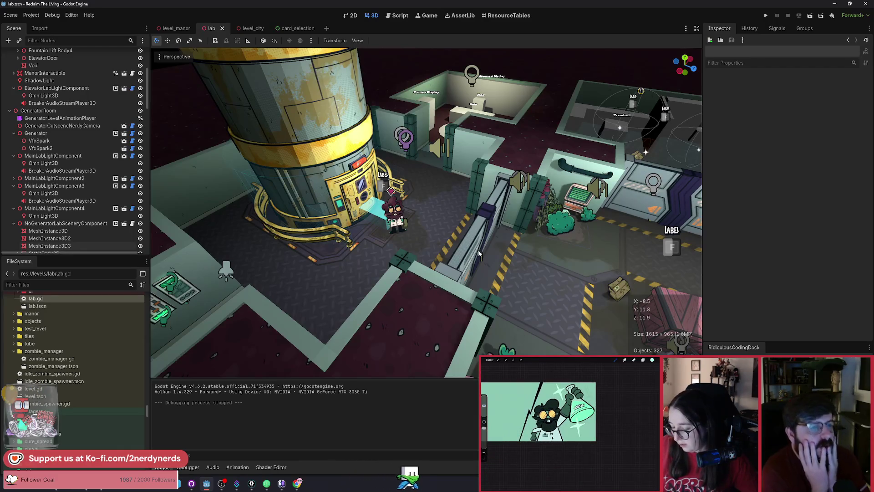
- Orbit and pull back until the whole lab, including the Armory and Bottle Rocket Factory, fits
left_click_drag(425, 195, 380, 200)
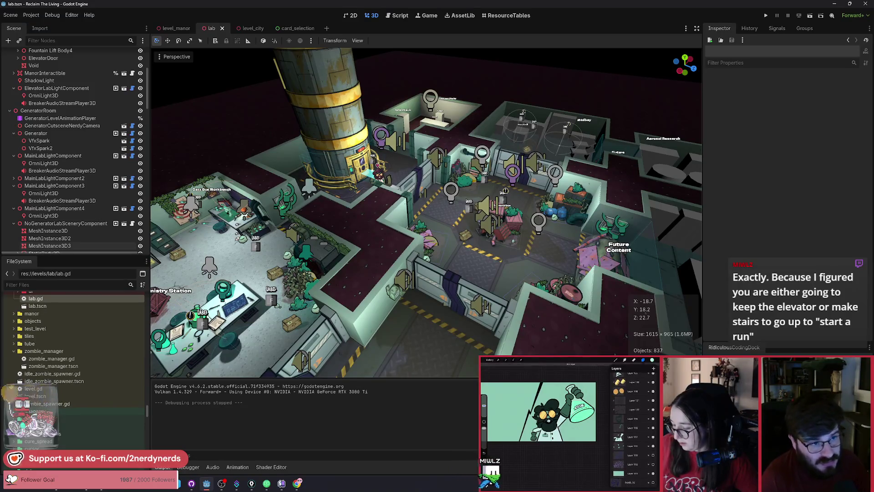
left_click_drag(381, 200, 364, 203)
left_click_drag(468, 230, 464, 231)
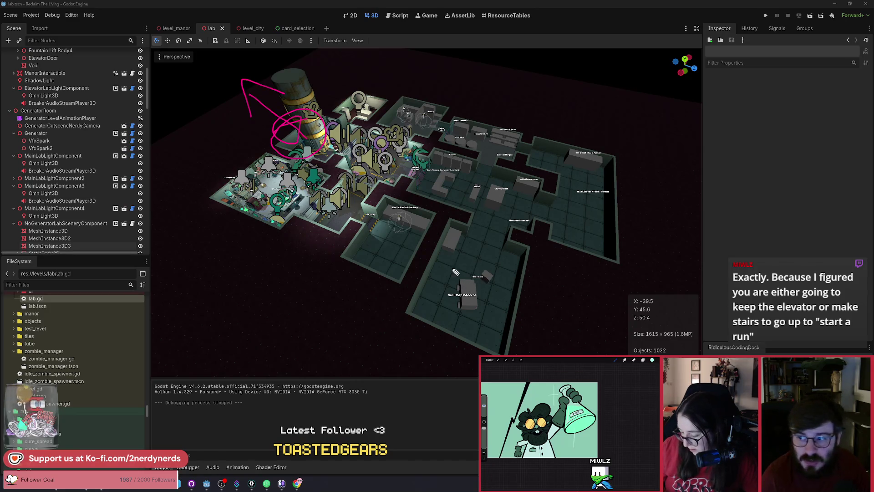
- Draw pink circles and an arrow around the Van garage, elevator tower and another lab area
left_click_drag(463, 272, 471, 283)
left_click_drag(421, 324, 469, 331)
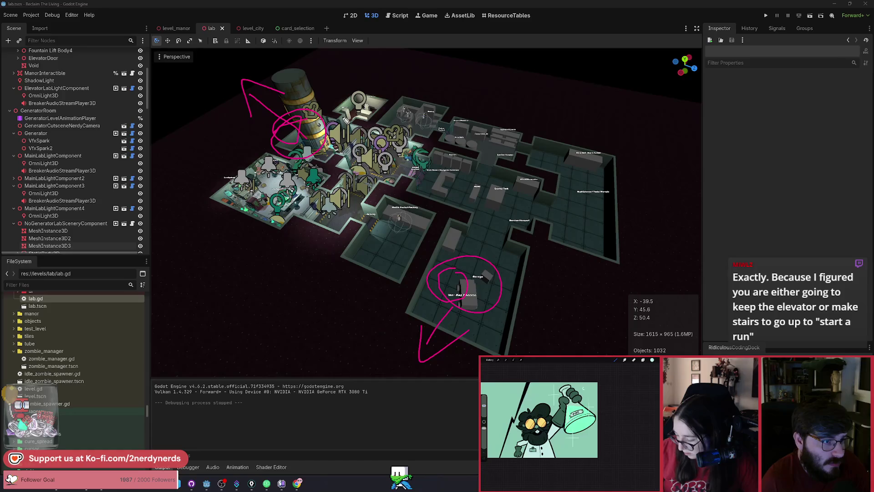
mouse_move(350, 131)
left_mouse_down()
mouse_move(356, 146)
mouse_move(359, 122)
left_mouse_up()
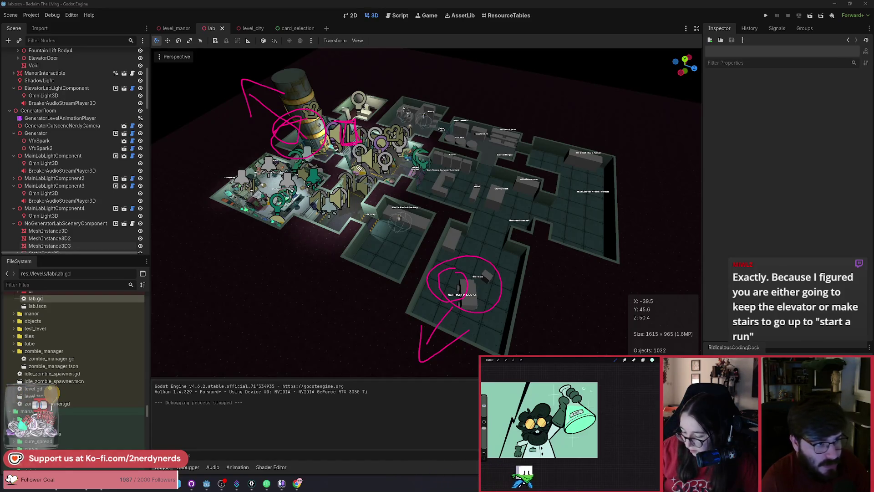
mouse_move(452, 234)
left_mouse_down()
mouse_move(459, 251)
mouse_move(448, 242)
left_mouse_up()
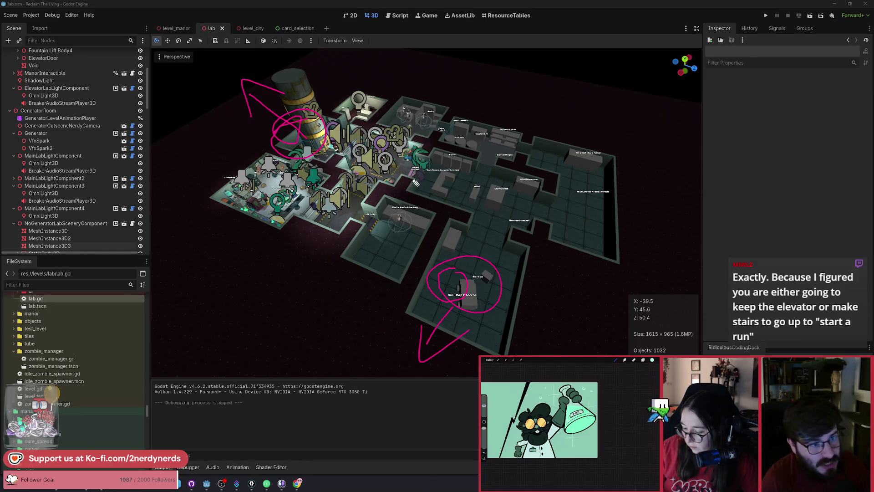
left_click_drag(408, 174, 415, 169)
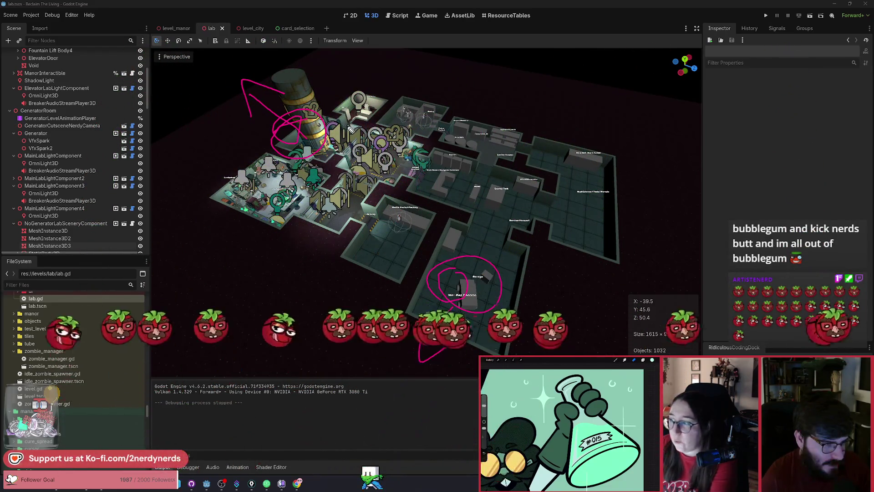
- Add marks by the elevator tower and central corridor junction, undoing them again
left_click_drag(347, 126, 360, 126)
key("ctrl+z")
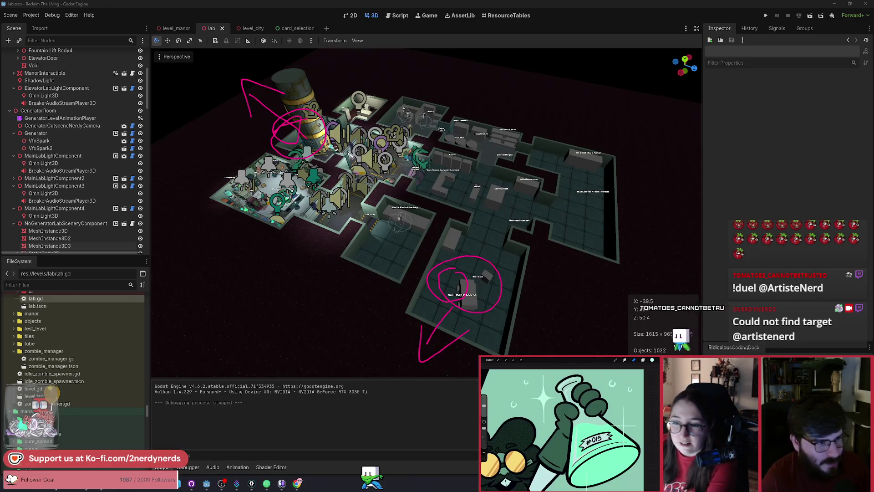
left_click_drag(332, 127, 349, 125)
left_click_drag(463, 235, 457, 246)
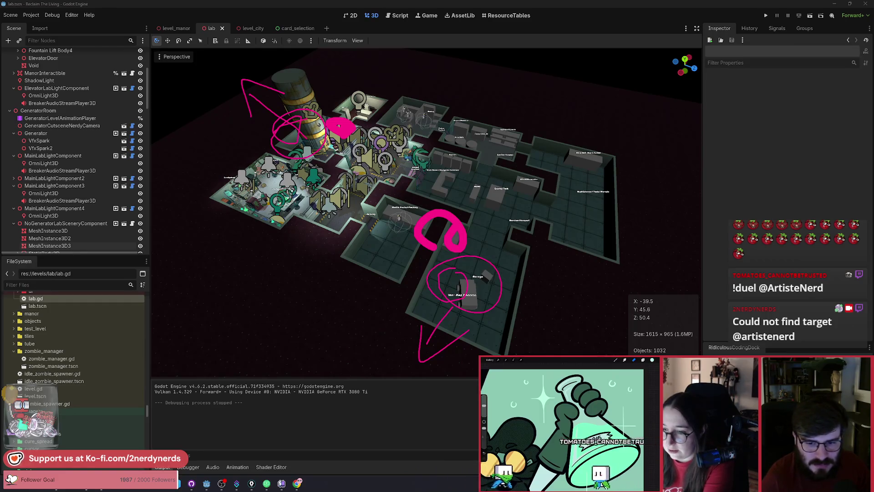
key("ctrl+z")
key("ctrl+z")
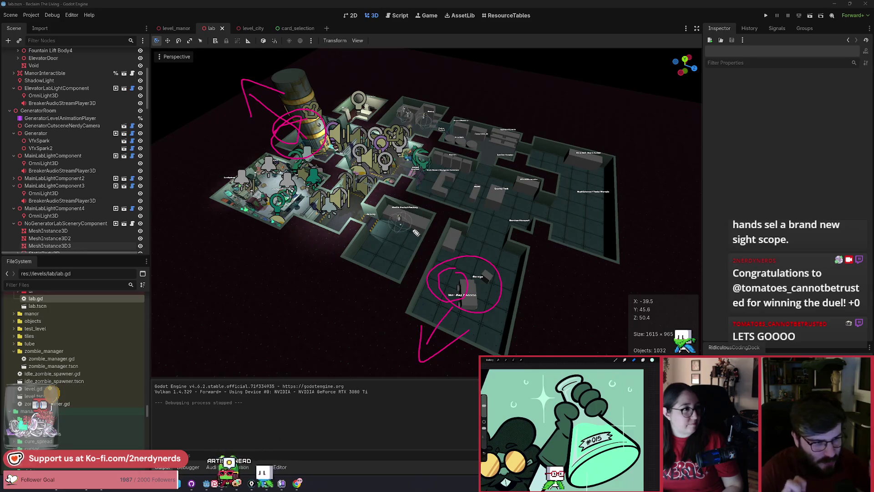
- Draw a stroke and a circle in the lab's centre, undoing each one
mouse_move(378, 191)
left_mouse_down()
mouse_move(384, 146)
mouse_move(325, 182)
mouse_move(351, 230)
left_mouse_up()
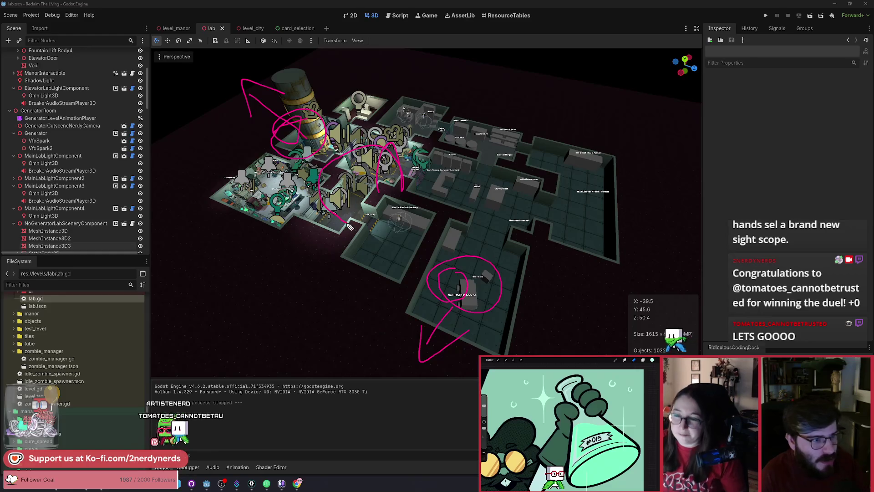
key("ctrl+z")
key("ctrl+z")
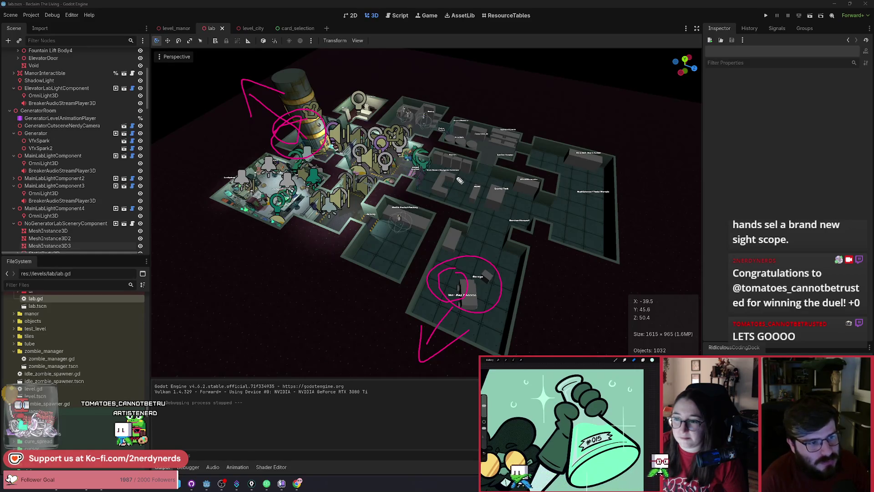
left_click_drag(455, 169, 434, 183)
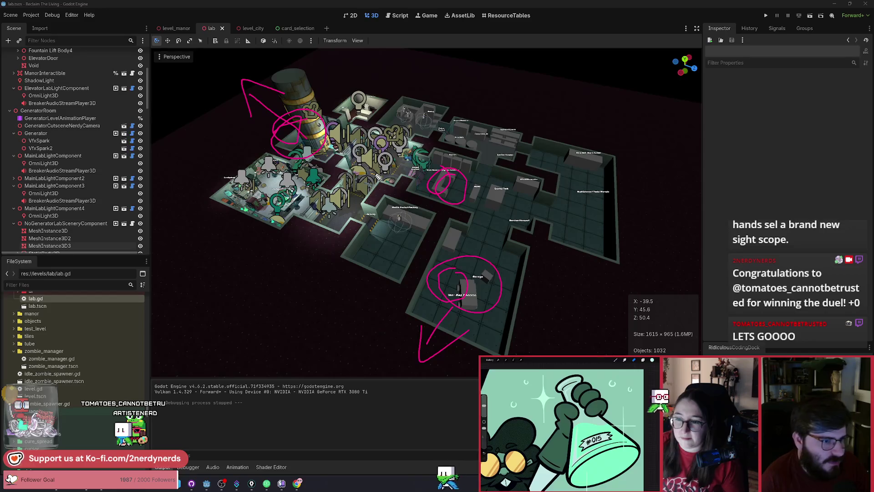
key("ctrl+z")
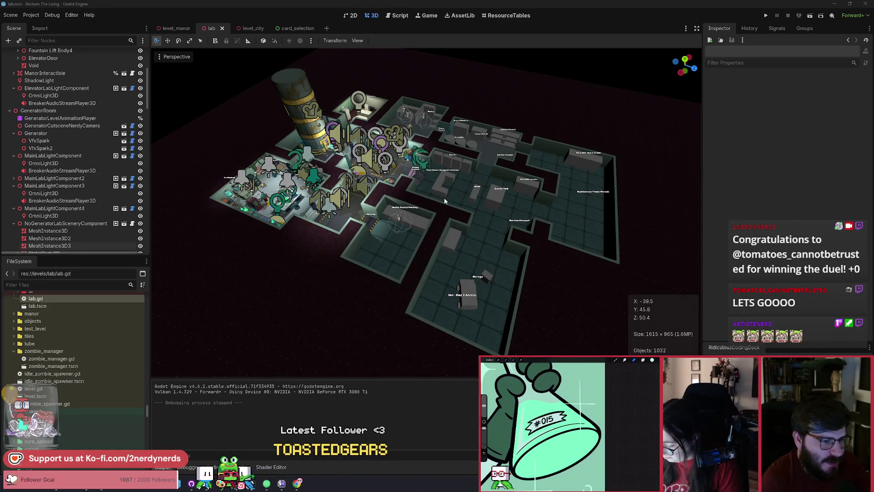
- Zoom, pan and orbit the 3D view around the Generator room to overlook the lab rooms
scroll(444, 197, "up", 2)
scroll(427, 212, "up", 2)
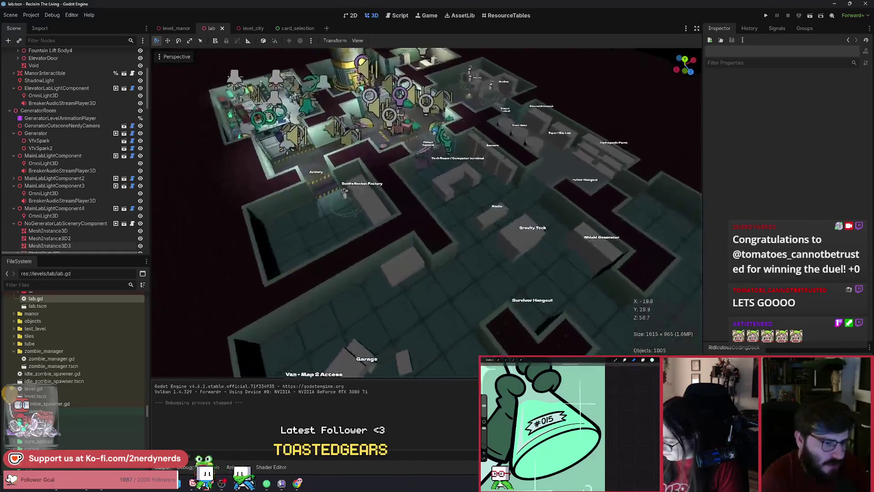
scroll(427, 211, "up", 5)
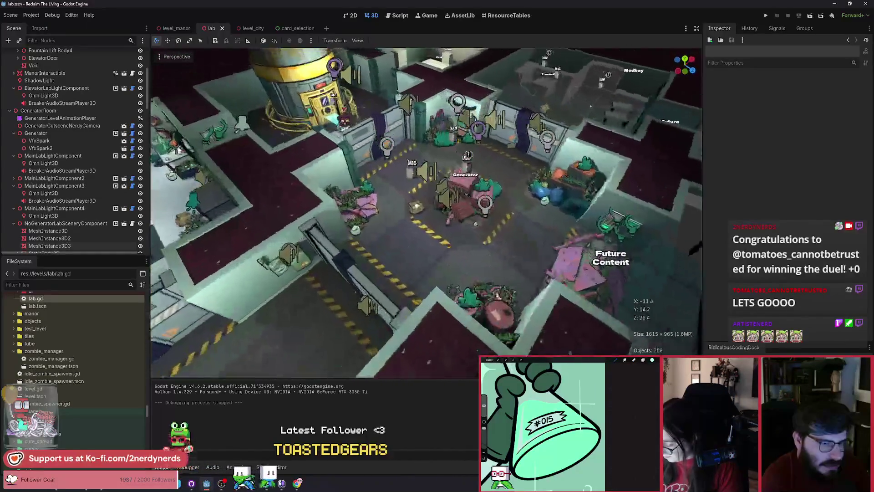
scroll(427, 212, "down", 4)
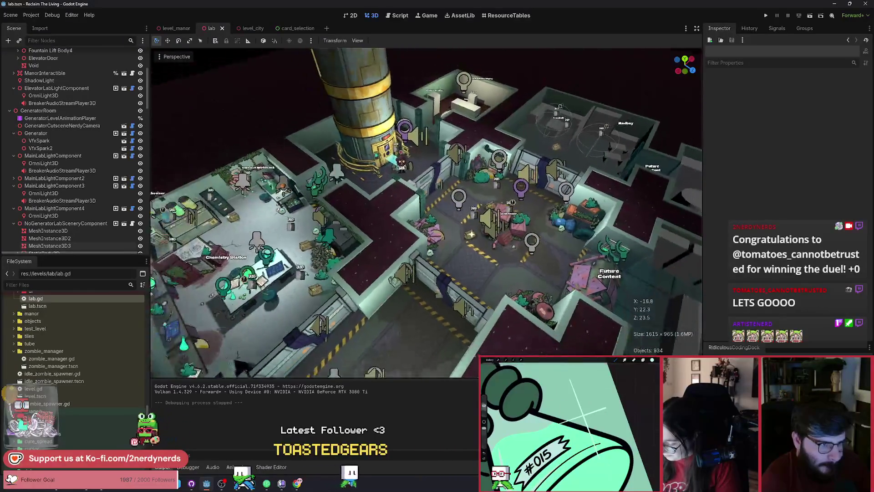
left_click_drag(426, 212, 496, 217)
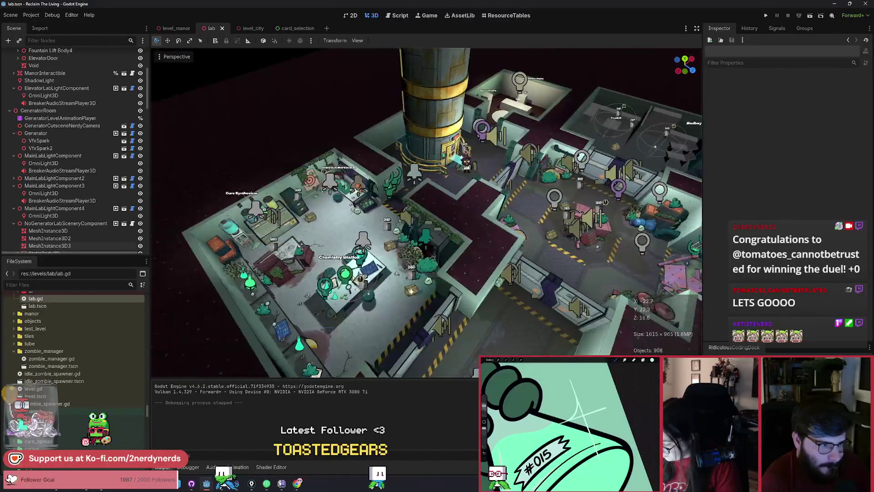
scroll(427, 211, "up", 4)
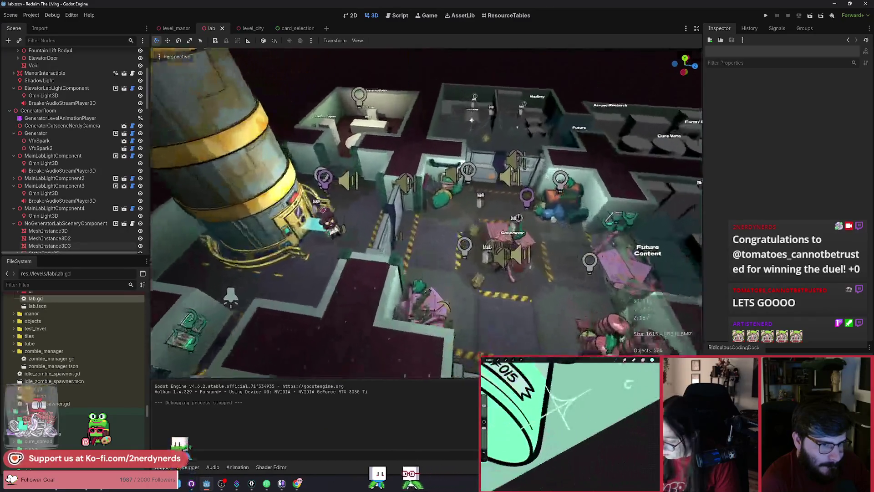
scroll(427, 211, "up", 3)
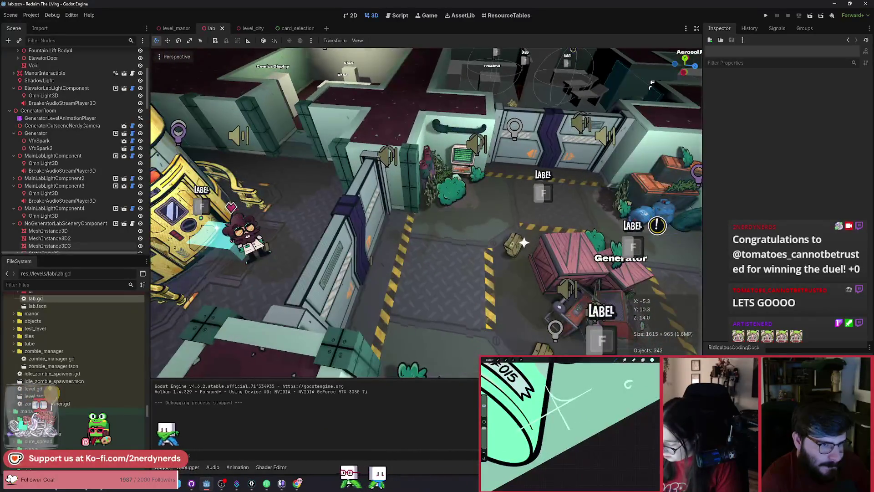
left_click_drag(427, 212, 456, 200)
scroll(426, 211, "down", 5)
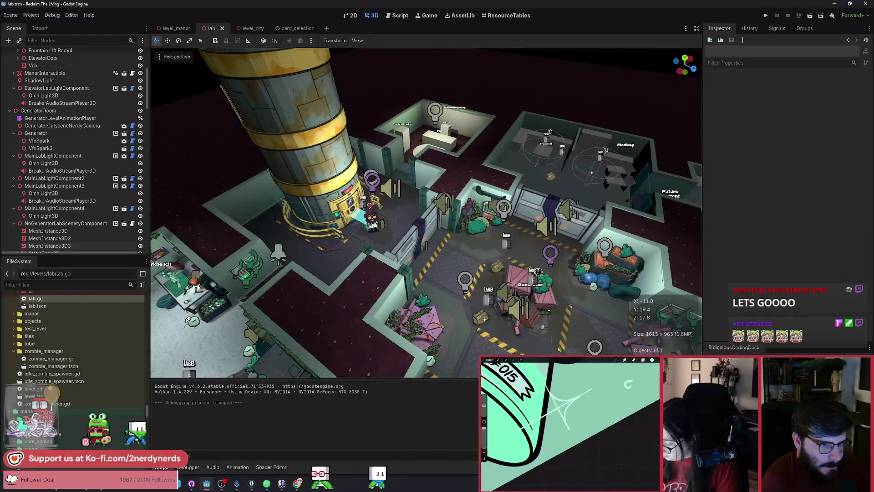
scroll(427, 212, "up", 5)
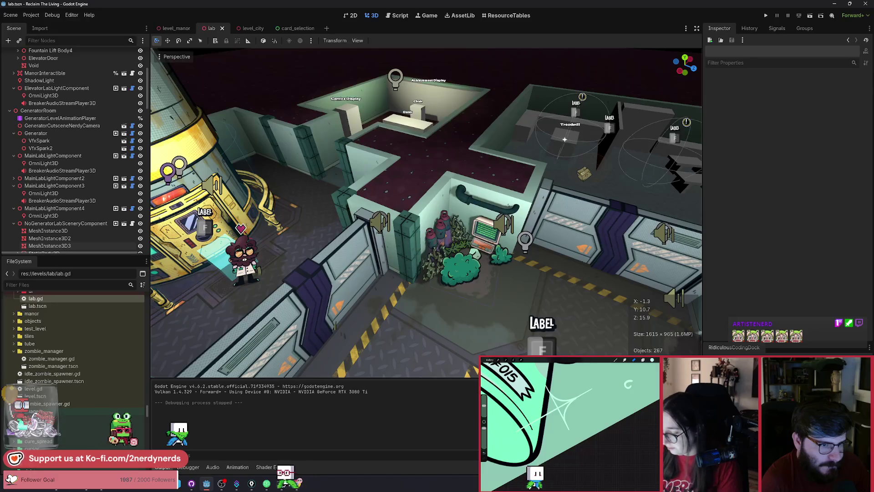
- Fly across the lab down to the computer and gas tanks, then rise back for a wider view
key("w")
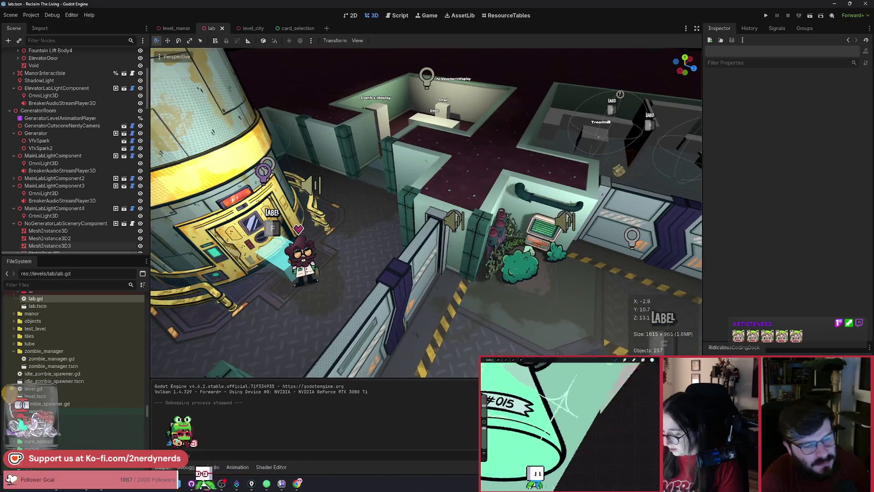
key("w")
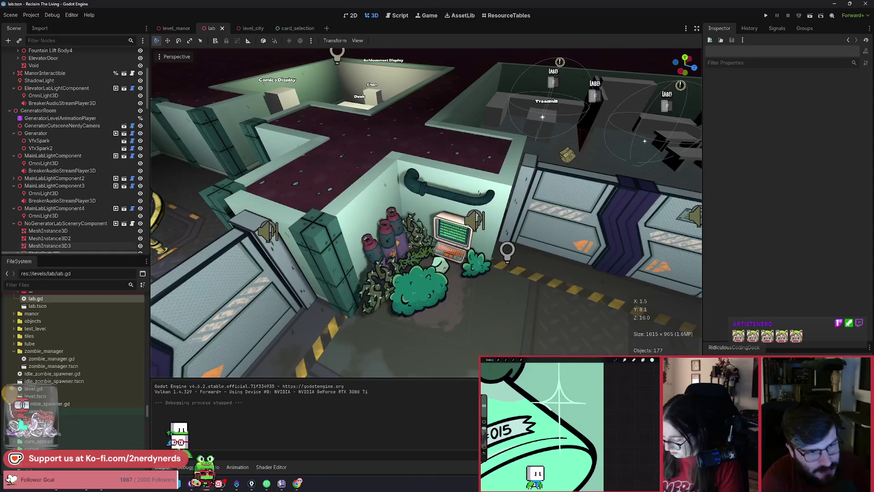
key("a")
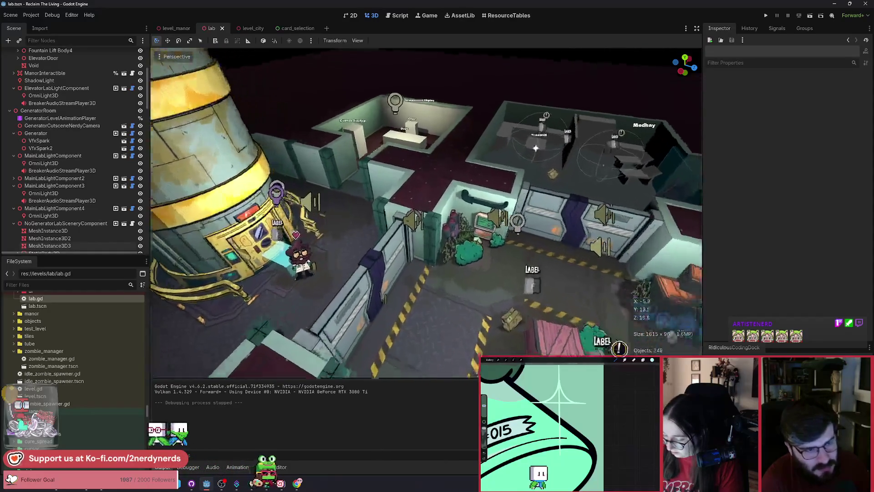
key("d")
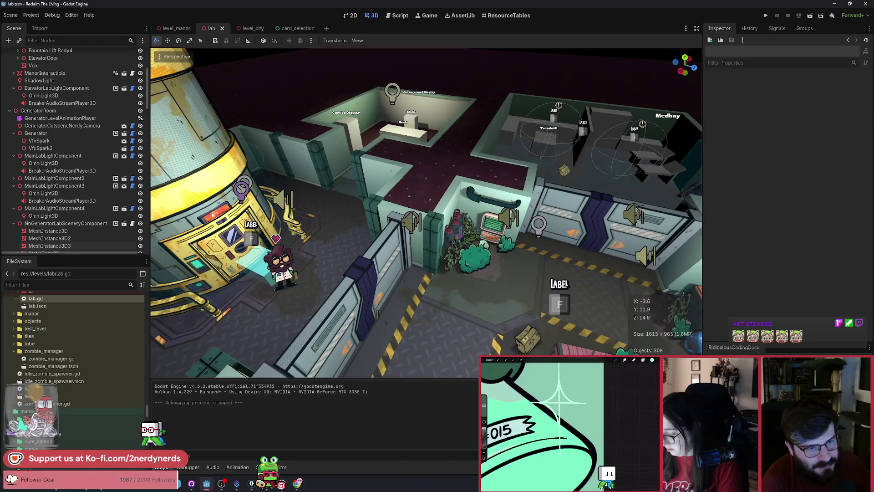
key("w")
key("s")
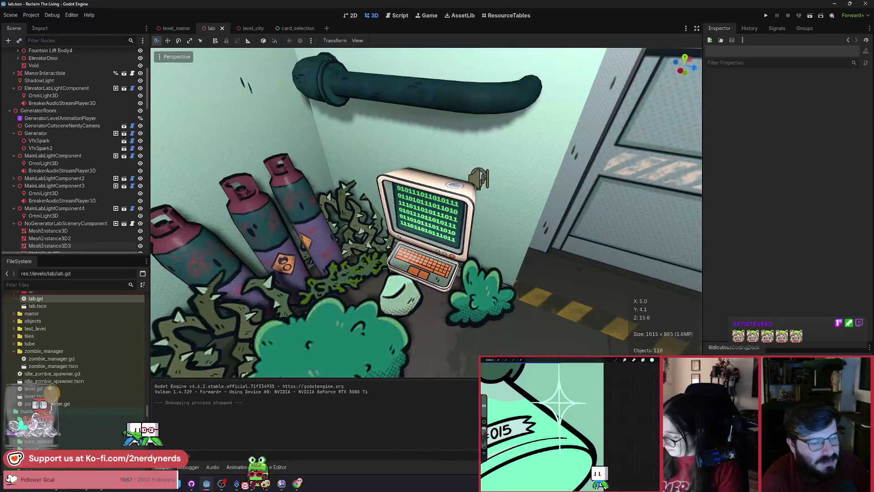
key("d")
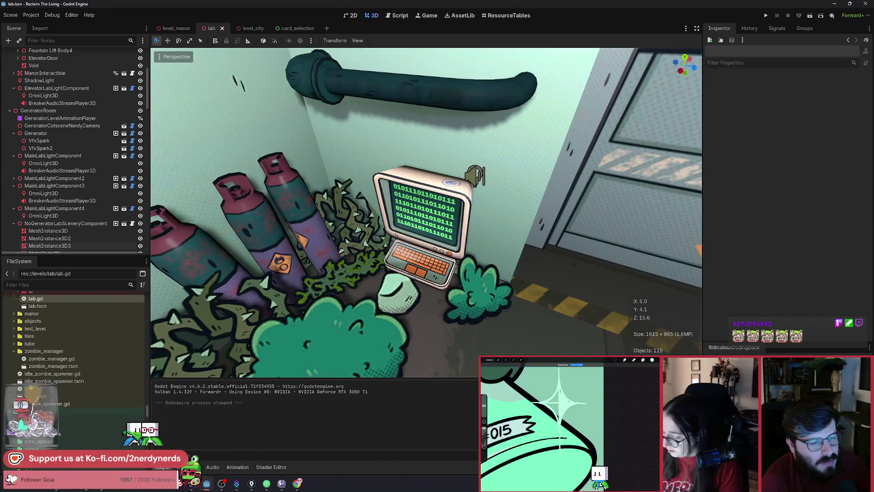
key("s")
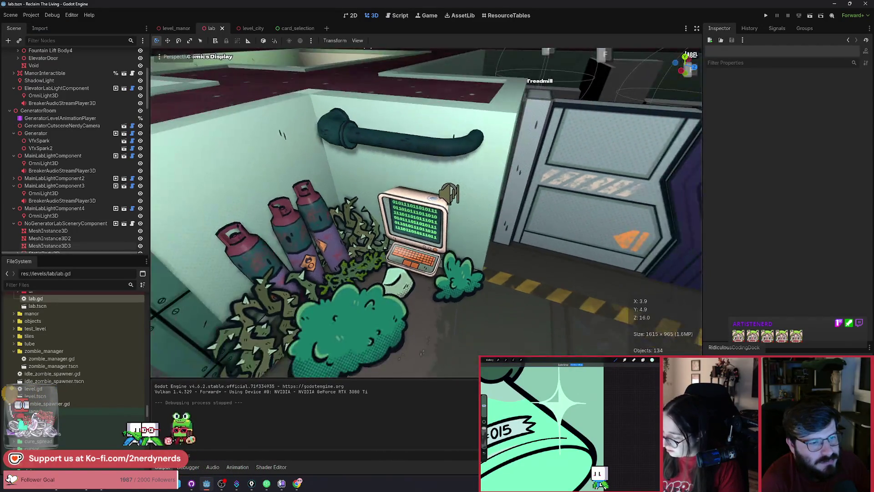
key("s")
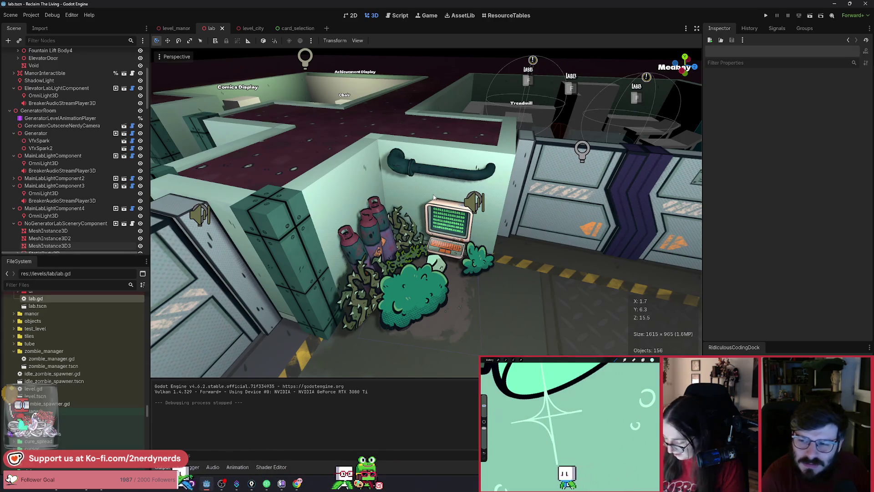
- Zoom out, then fly back in close to the binary-screen computer corner
scroll(473, 219, "down", 5)
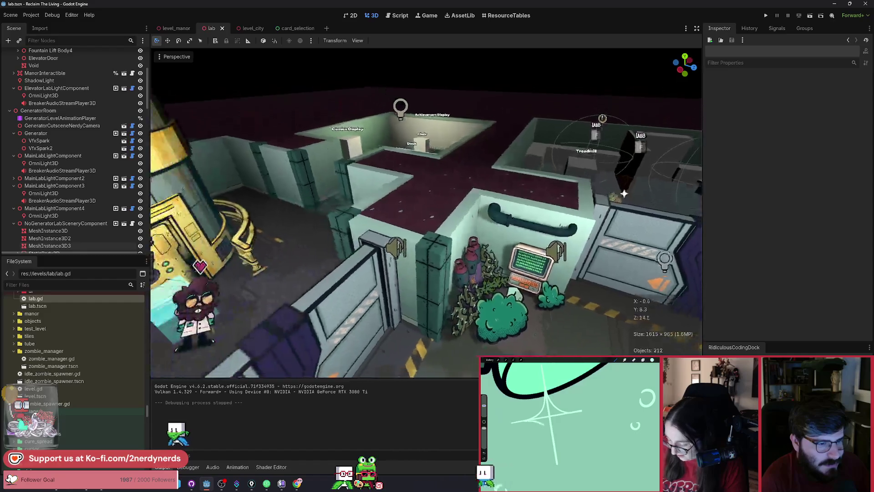
scroll(426, 213, "down", 2)
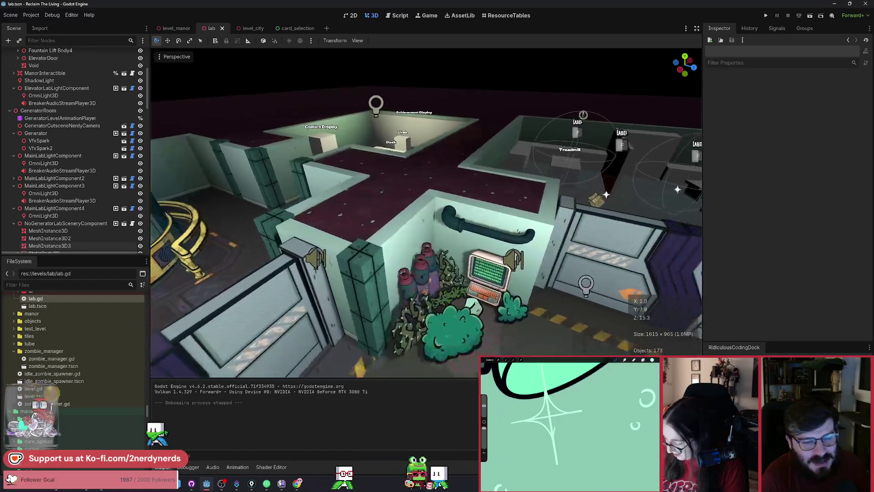
scroll(426, 213, "down", 2)
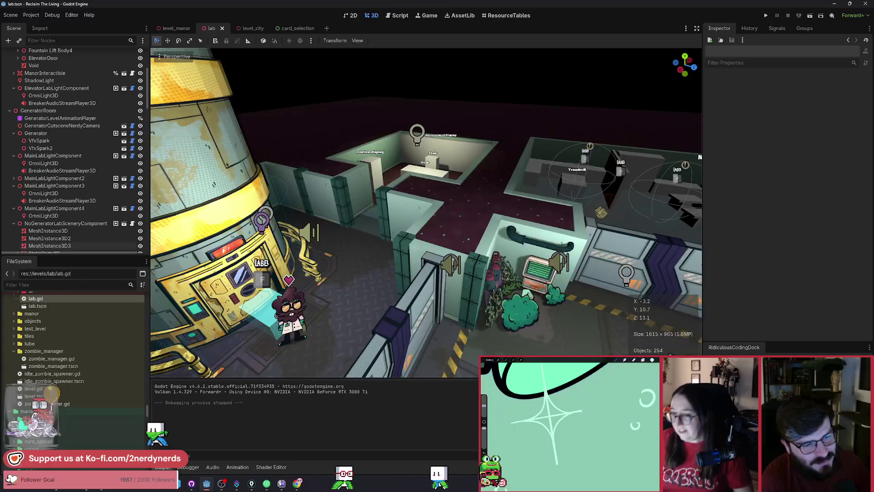
key("d")
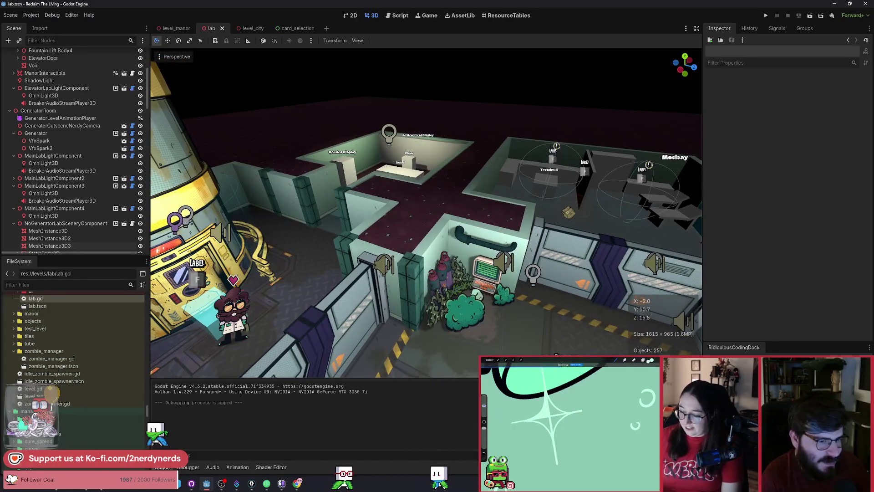
key("w")
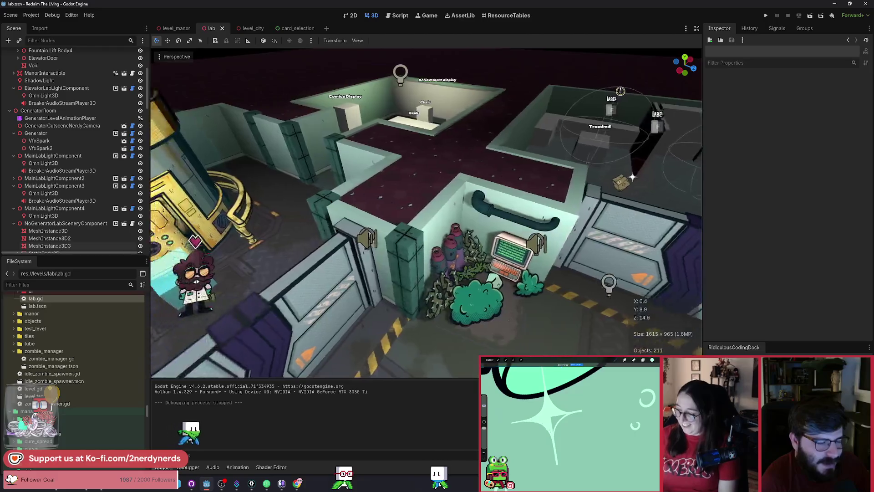
key("s")
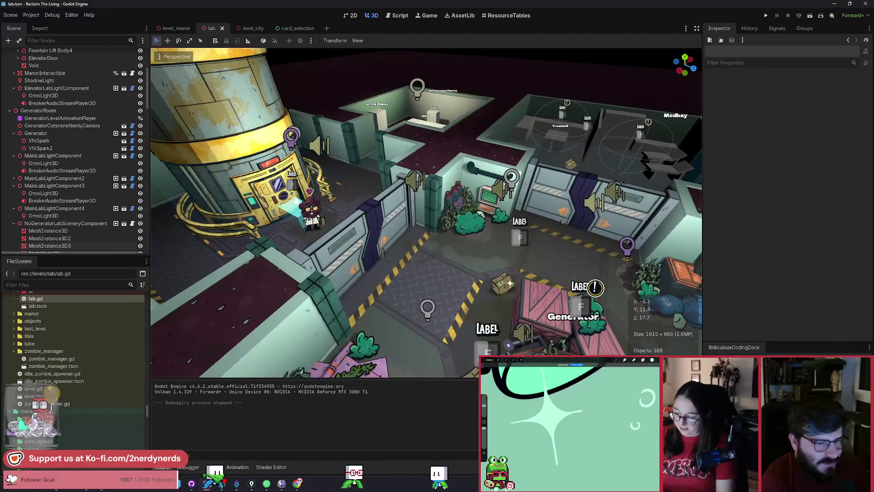
key("d")
key("w")
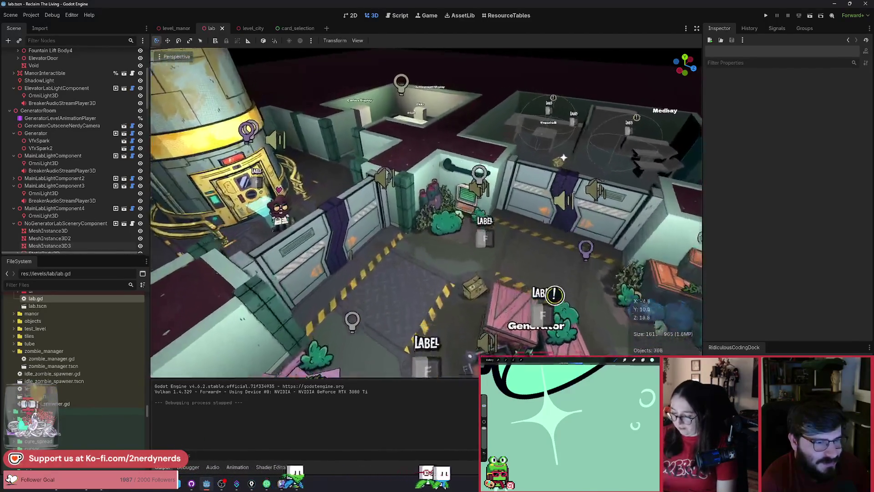
key("w")
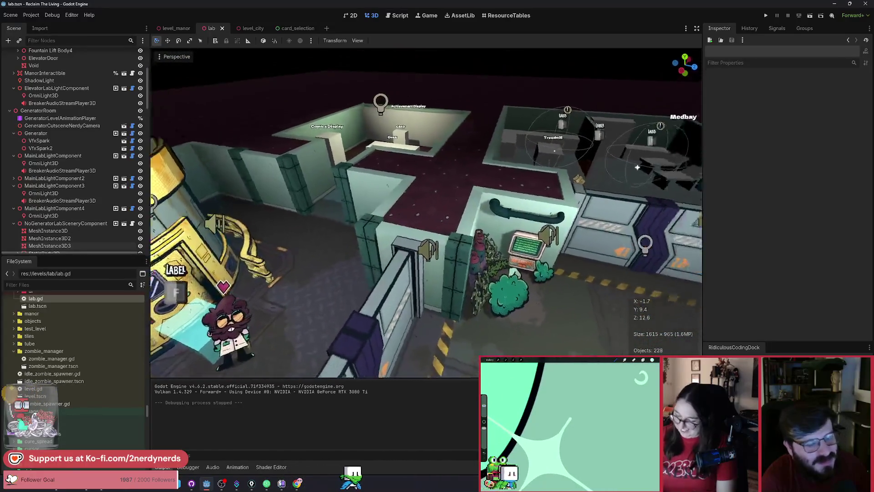
key("w")
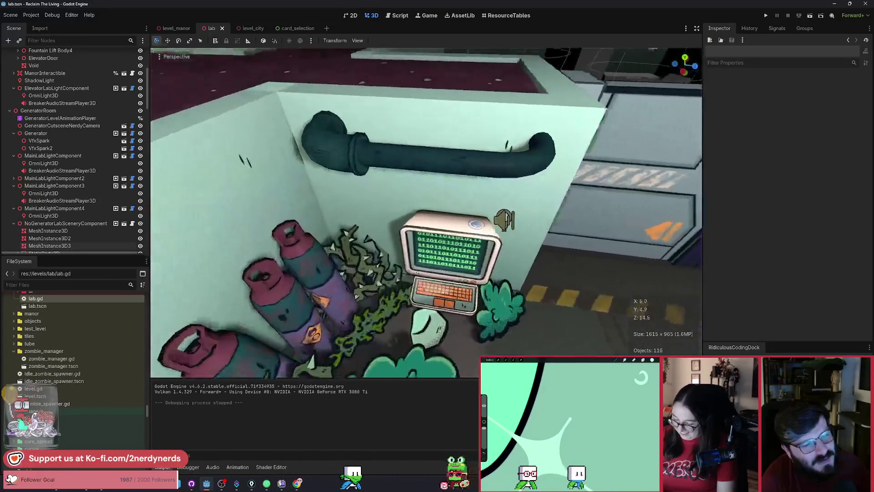
key("s")
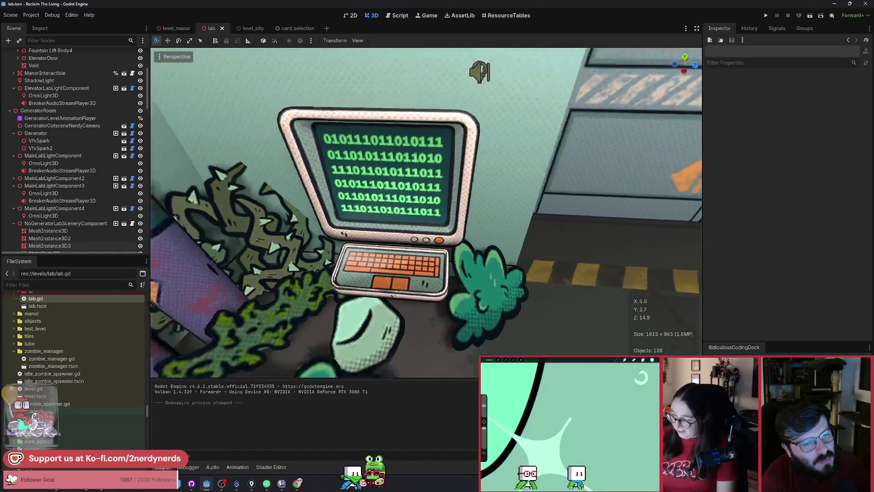
key("s")
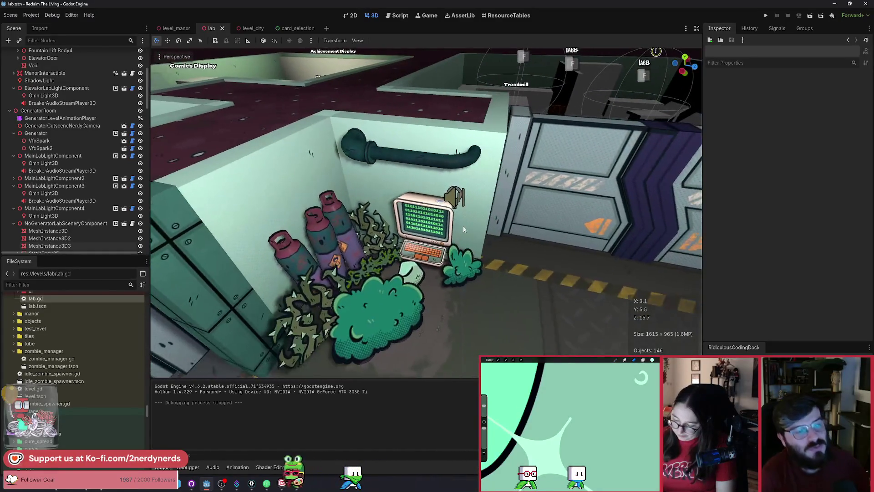